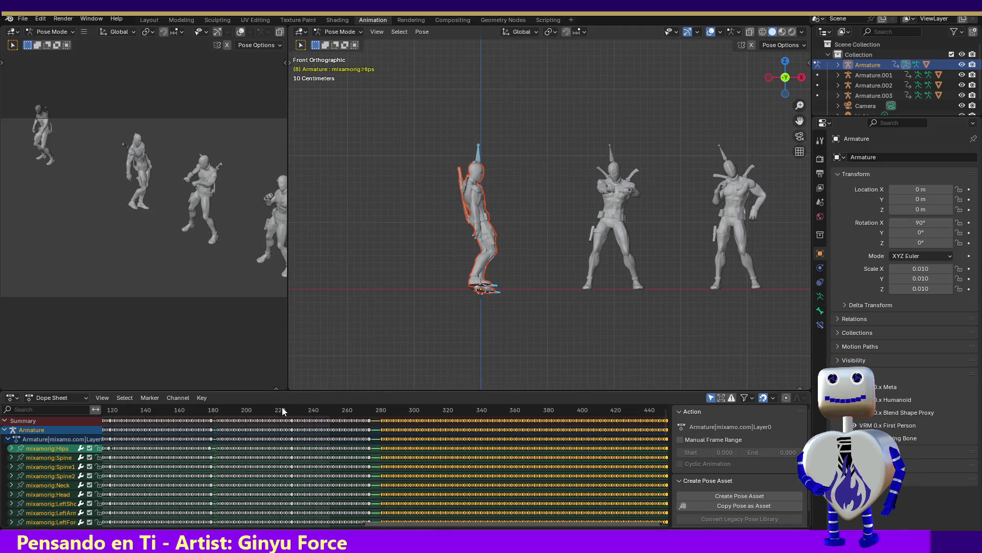
Step: Play the dance from frame 246 to about frame 337, then expand the mixamorig:Hips channels
{"action": "left_click_drag", "start_coordinate": [386, 524], "coordinate": [656, 524]}
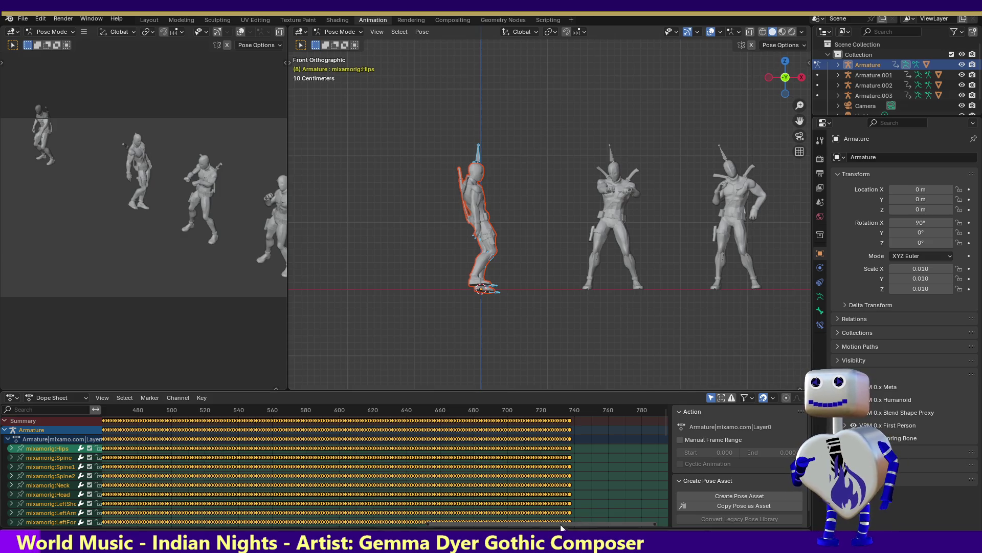
{"action": "left_click_drag", "start_coordinate": [582, 527], "coordinate": [291, 515]}
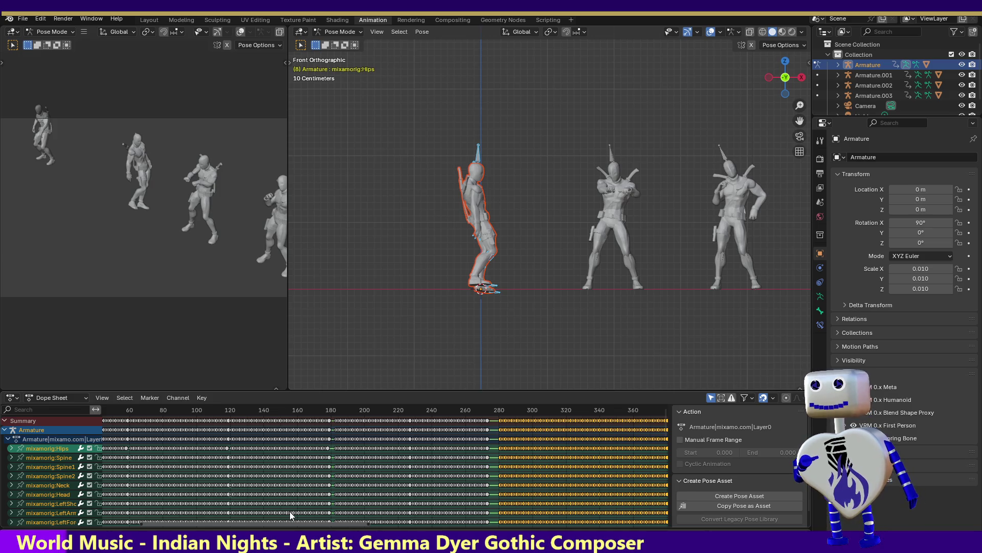
{"action": "left_click_drag", "start_coordinate": [290, 515], "coordinate": [327, 514]}
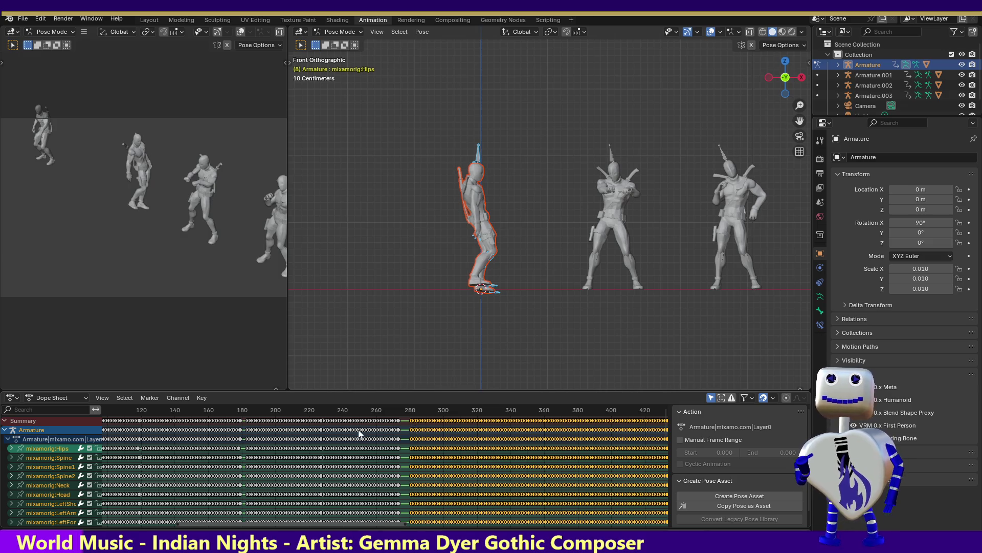
{"action": "left_click", "coordinate": [353, 412]}
{"action": "key", "text": "space"}
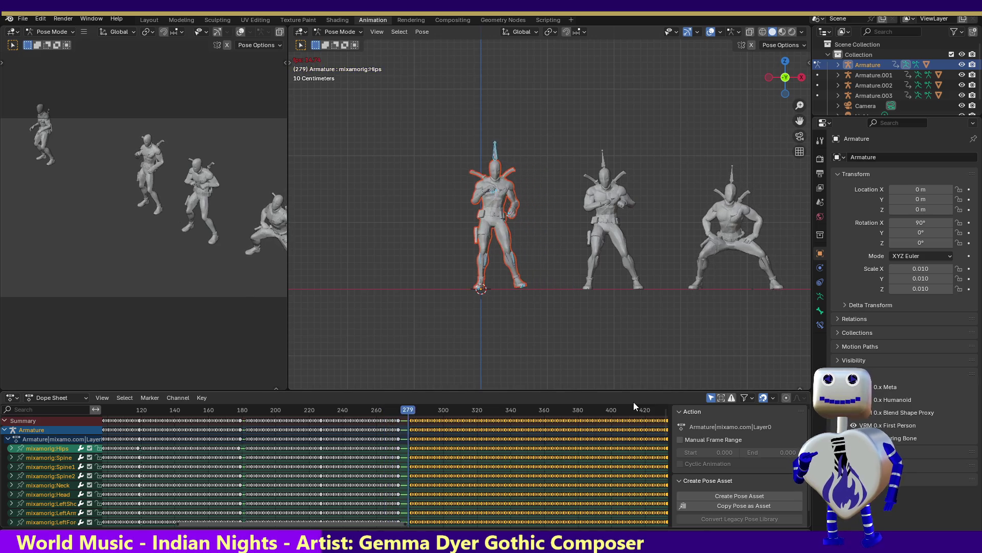
{"action": "left_click", "coordinate": [10, 448]}
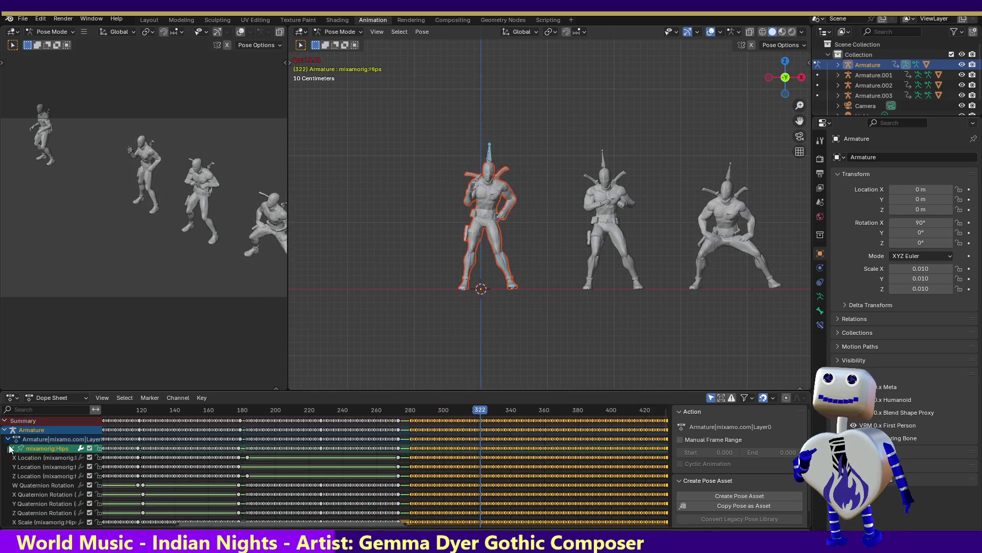
Step: Stop playback and delete the Hips X, Y and Z Location keyframes beyond about frame 460
{"action": "left_click", "coordinate": [422, 468]}
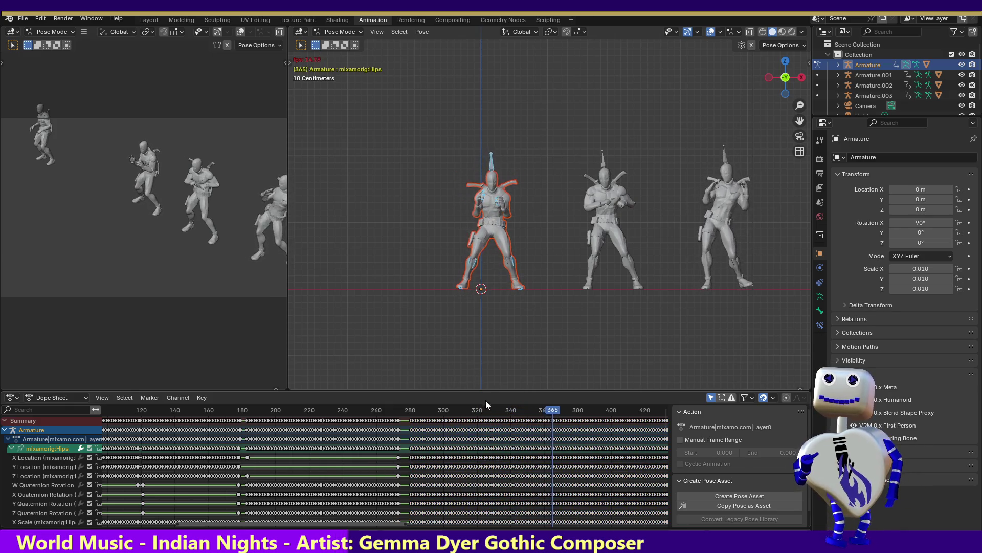
{"action": "key", "text": "space"}
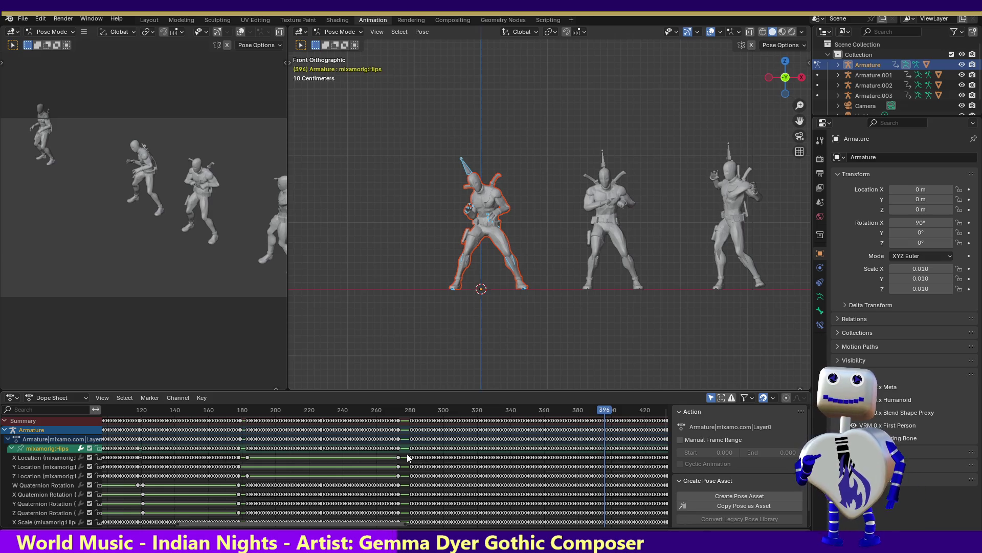
{"action": "mouse_move", "coordinate": [420, 471]}
{"action": "left_mouse_down"}
{"action": "mouse_move", "coordinate": [461, 486]}
{"action": "mouse_move", "coordinate": [711, 478]}
{"action": "left_mouse_up"}
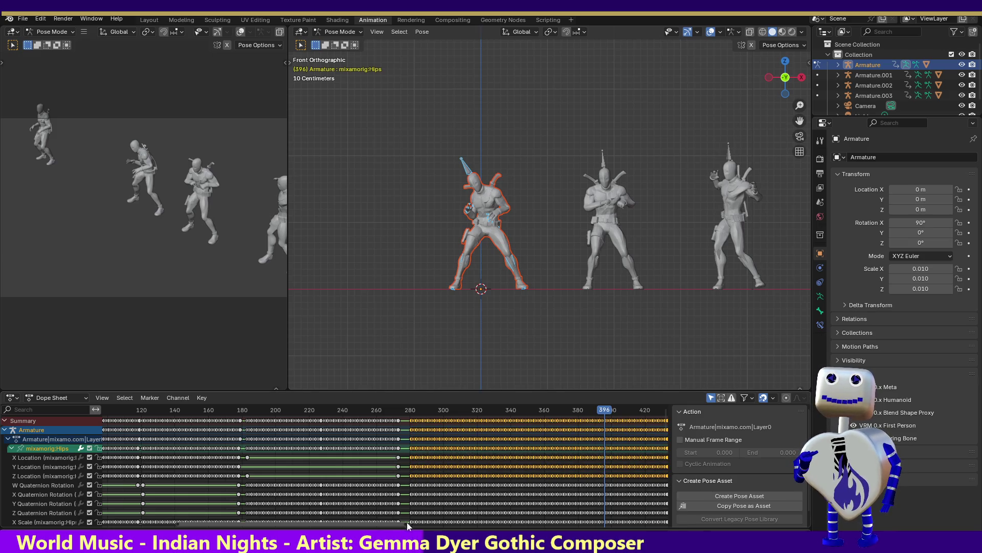
{"action": "mouse_move", "coordinate": [393, 523]}
{"action": "left_mouse_down"}
{"action": "mouse_move", "coordinate": [711, 520]}
{"action": "mouse_move", "coordinate": [619, 513]}
{"action": "left_mouse_up"}
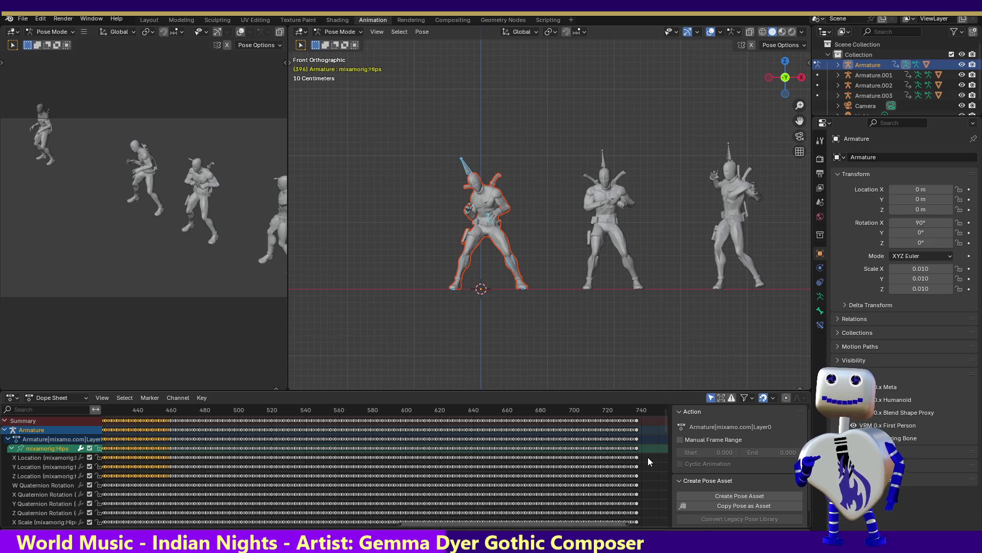
{"action": "mouse_move", "coordinate": [648, 457]}
{"action": "left_mouse_down"}
{"action": "mouse_move", "coordinate": [481, 483]}
{"action": "mouse_move", "coordinate": [358, 489]}
{"action": "mouse_move", "coordinate": [74, 478]}
{"action": "mouse_move", "coordinate": [184, 478]}
{"action": "mouse_move", "coordinate": [174, 481]}
{"action": "left_mouse_up"}
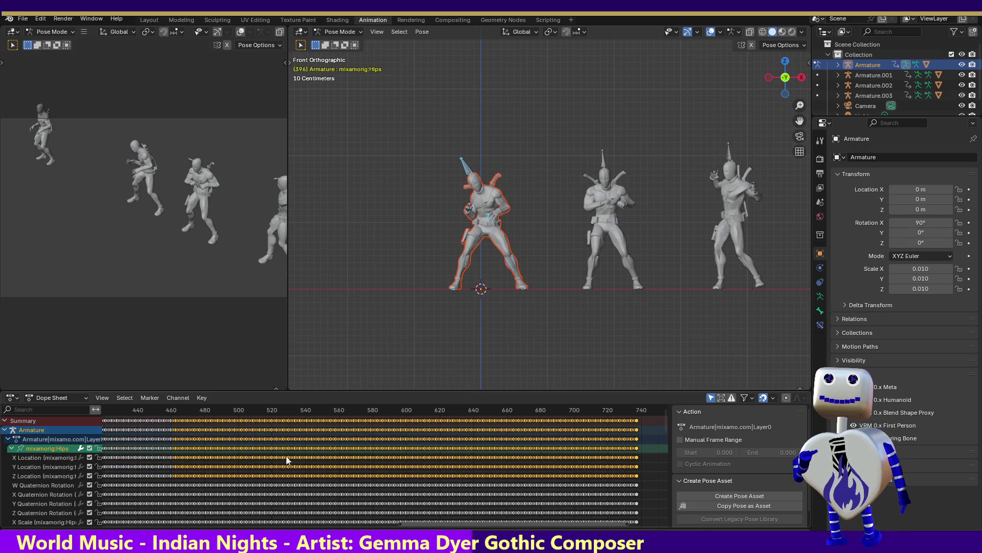
{"action": "key", "text": "Delete"}
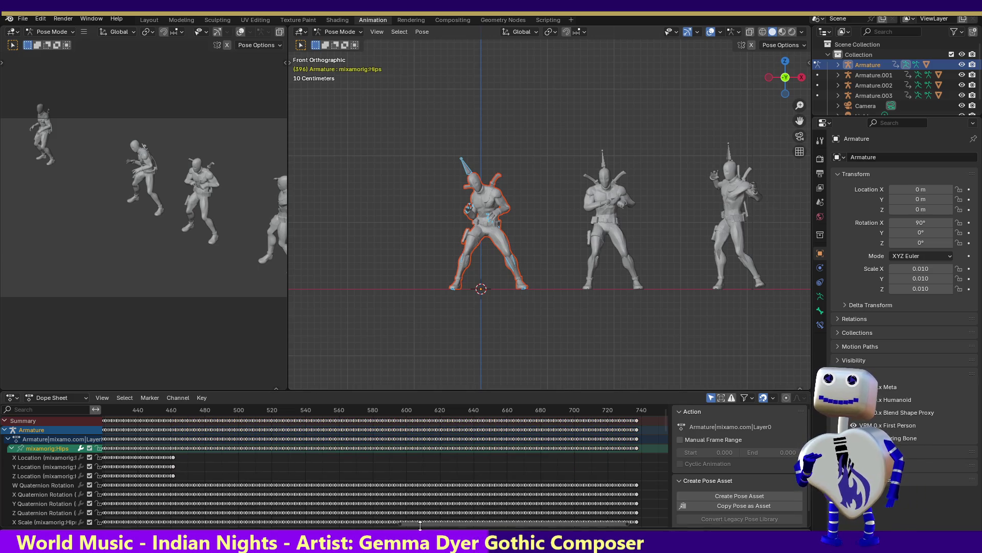
Step: Delete the Hips location keyframes between about frames 280 and 460
{"action": "left_click_drag", "start_coordinate": [409, 527], "coordinate": [309, 521]}
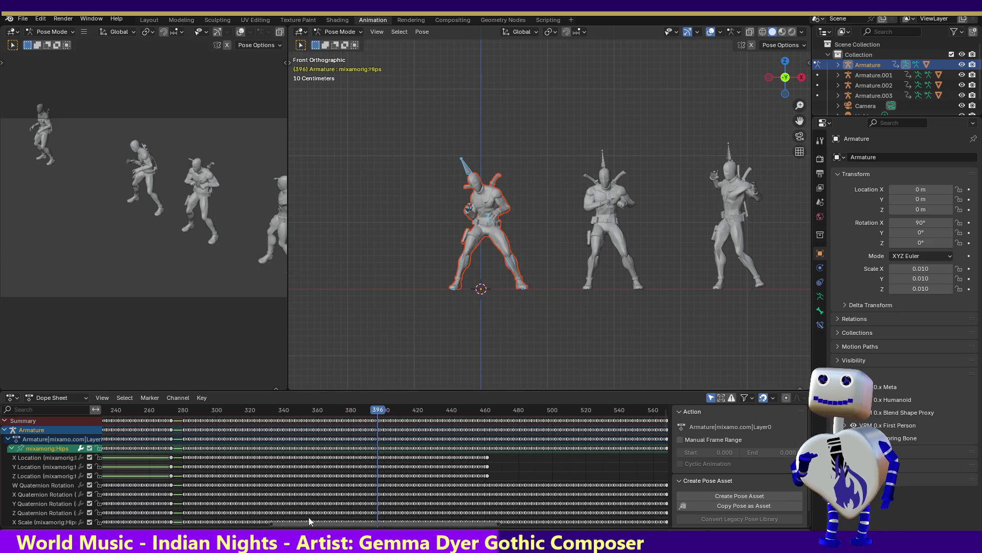
{"action": "mouse_move", "coordinate": [505, 461]}
{"action": "left_mouse_down"}
{"action": "mouse_move", "coordinate": [203, 486]}
{"action": "mouse_move", "coordinate": [183, 478]}
{"action": "left_mouse_up"}
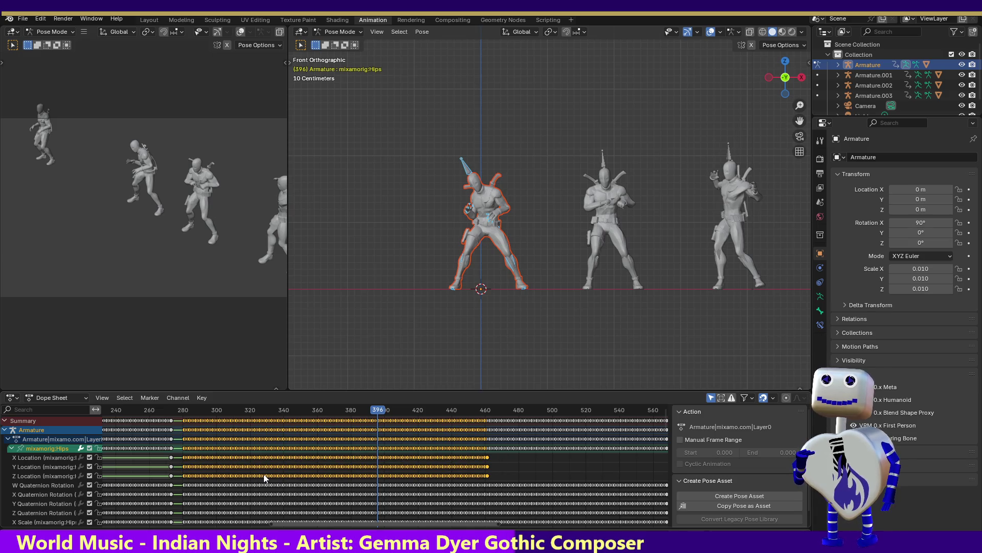
{"action": "key", "text": "Delete"}
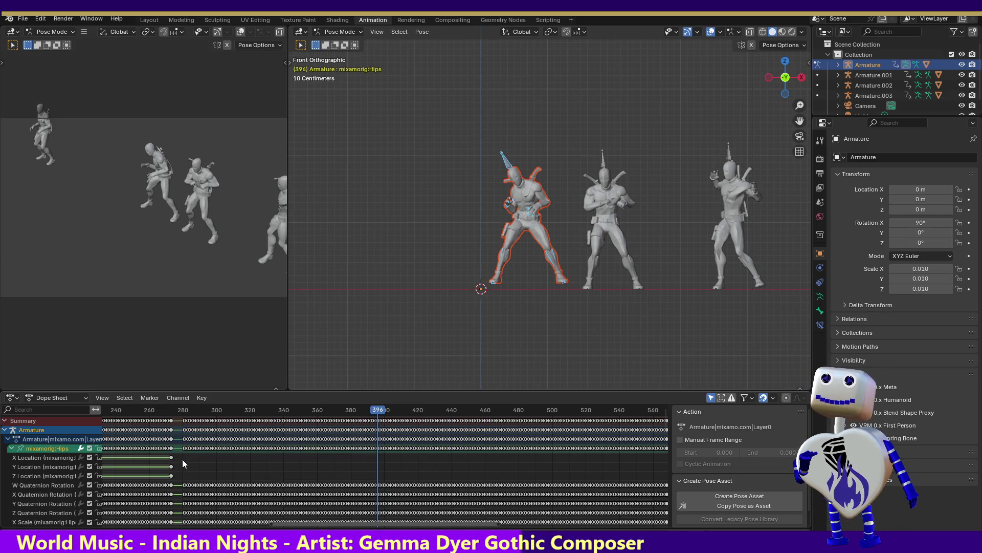
Step: Move the location keyframes near frame 275 later, out to frame 738
{"action": "mouse_move", "coordinate": [181, 454]}
{"action": "left_mouse_down"}
{"action": "mouse_move", "coordinate": [156, 486]}
{"action": "mouse_move", "coordinate": [233, 468]}
{"action": "mouse_move", "coordinate": [614, 469]}
{"action": "mouse_move", "coordinate": [119, 469]}
{"action": "left_mouse_up"}
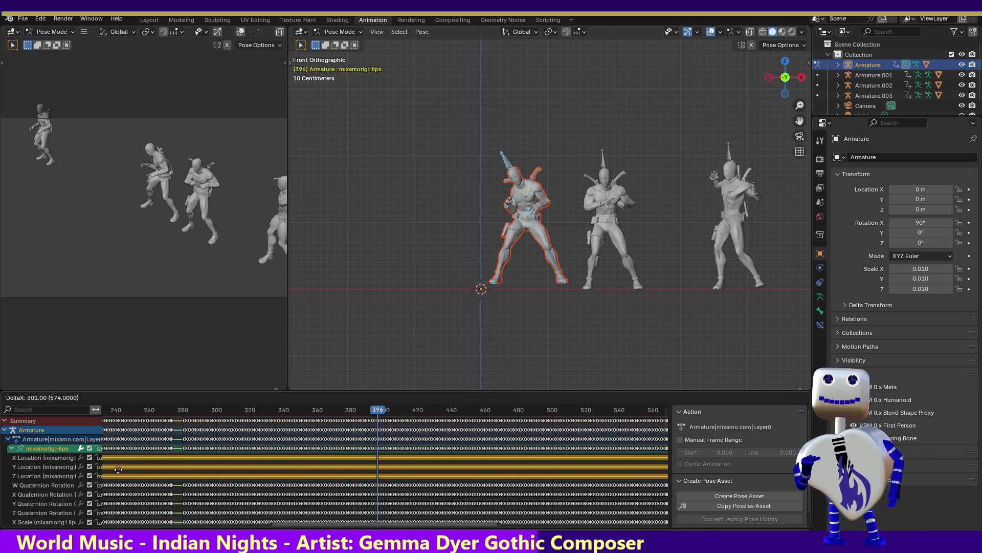
{"action": "left_click_drag", "start_coordinate": [616, 476], "coordinate": [617, 477]}
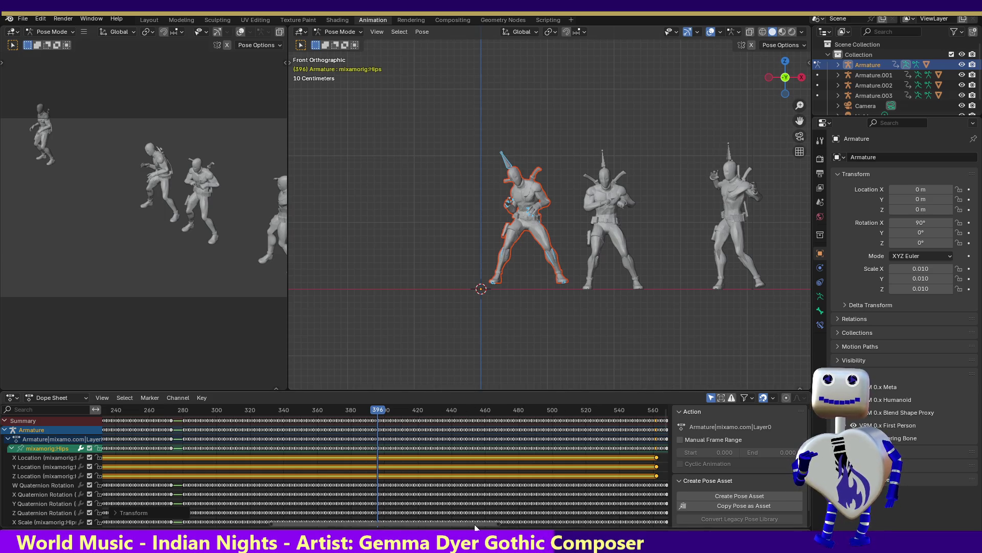
{"action": "left_click_drag", "start_coordinate": [475, 527], "coordinate": [623, 529]}
{"action": "left_click_drag", "start_coordinate": [302, 461], "coordinate": [591, 462]}
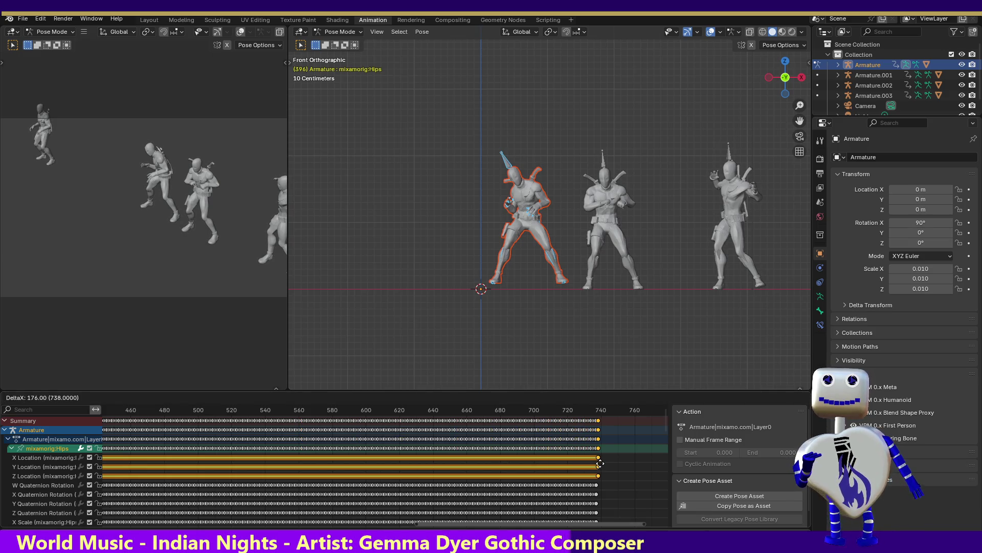
{"action": "left_click_drag", "start_coordinate": [600, 463], "coordinate": [600, 463]}
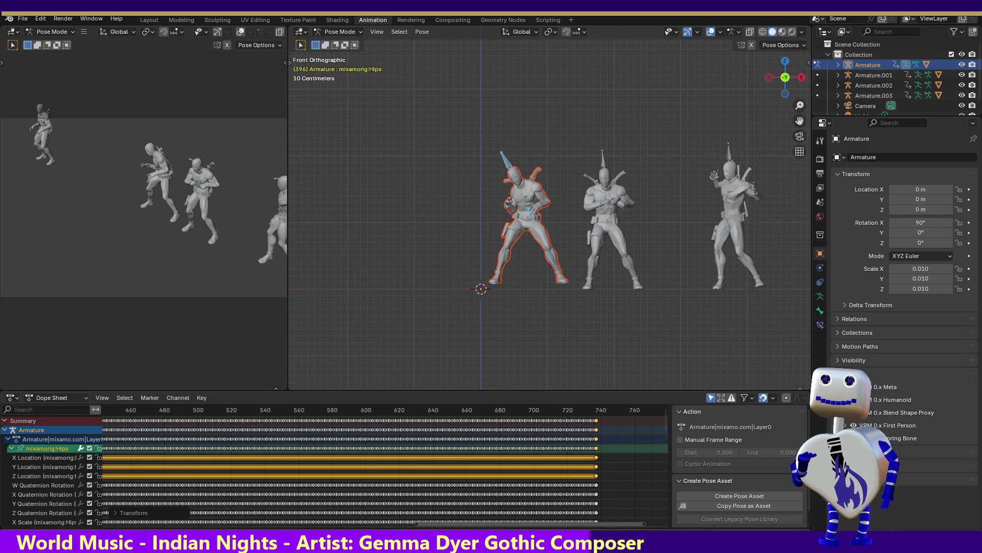
Step: Play back the animation and delete the moved location keyframes during review
{"action": "key", "text": "space"}
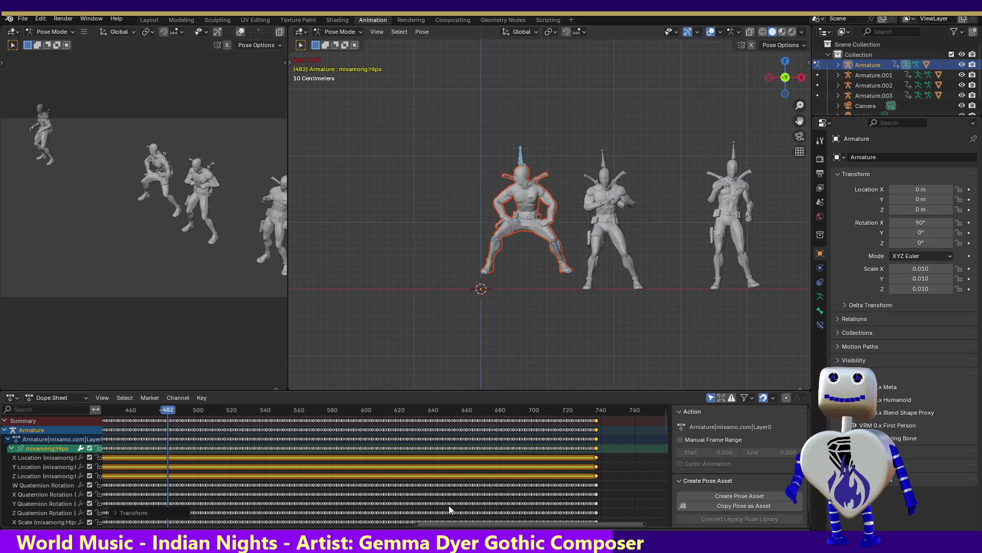
{"action": "key", "text": "Delete"}
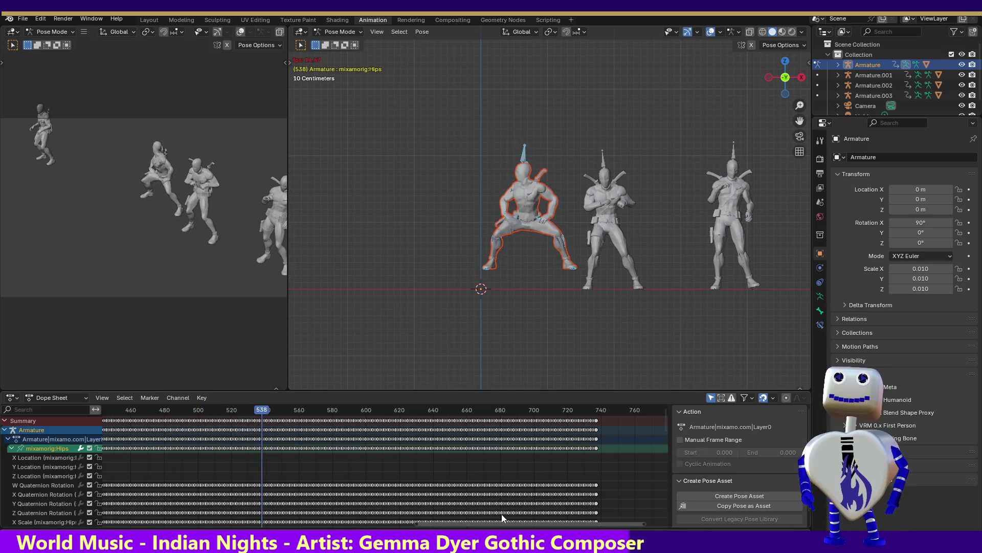
{"action": "key", "text": "space"}
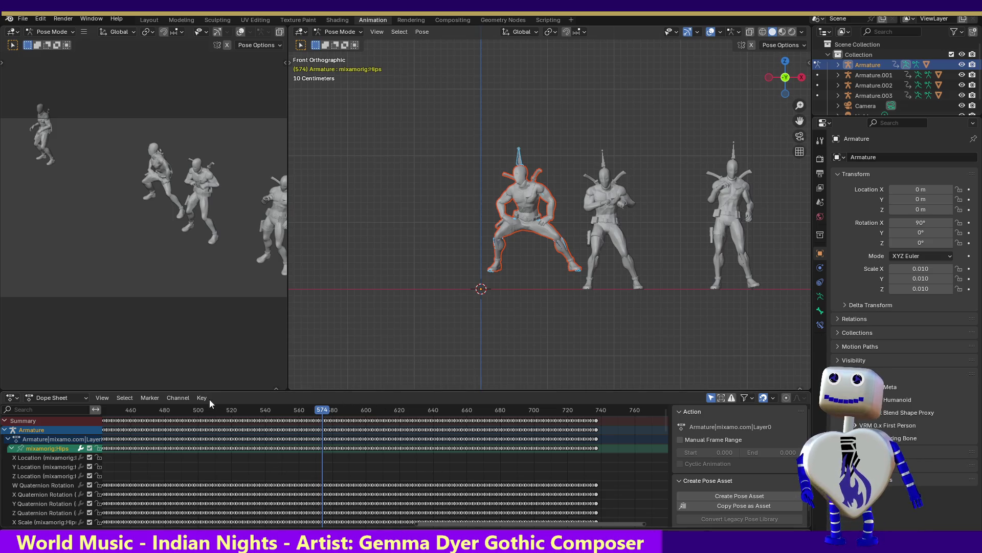
{"action": "key", "text": "space"}
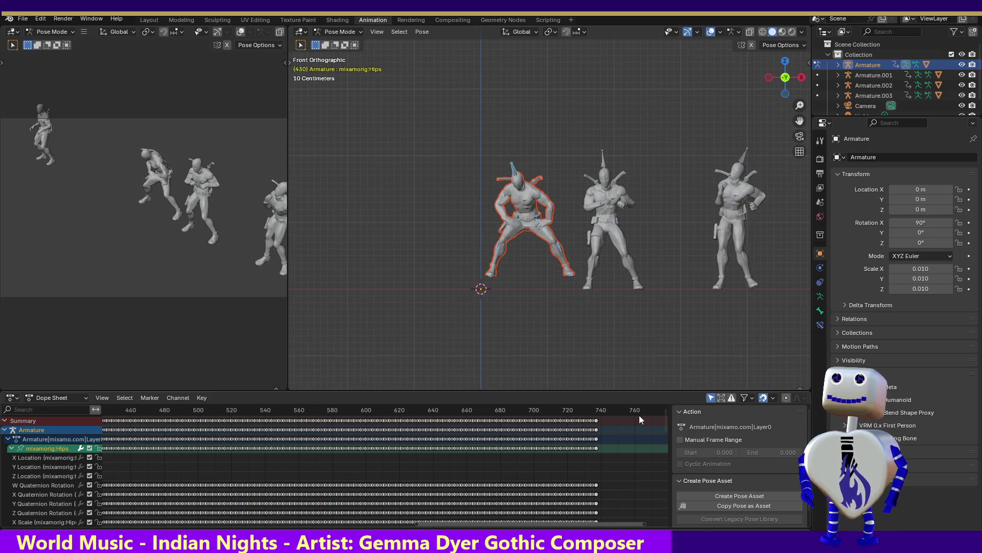
{"action": "key", "text": "space"}
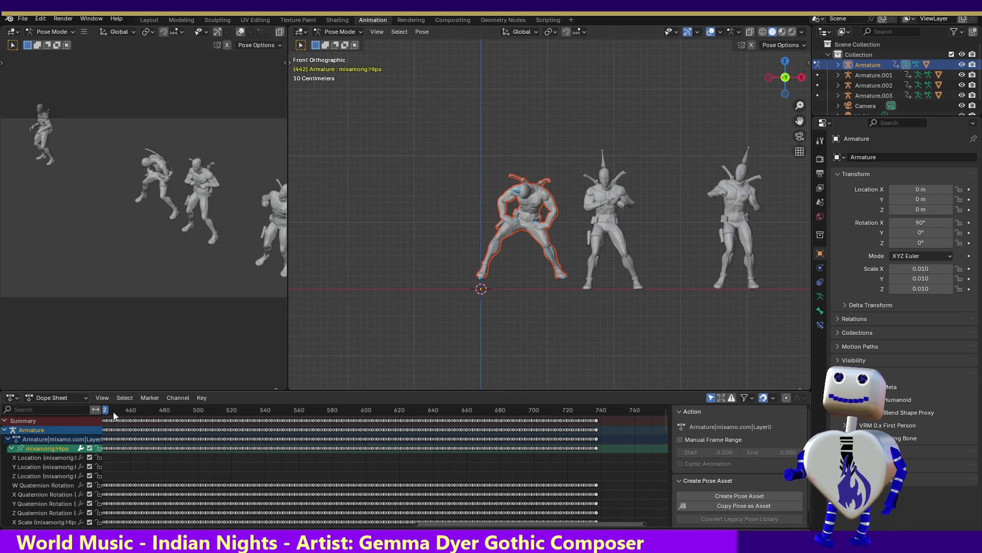
Step: Review frames 256–384 and stretch the Hips location hold from frame 273 to 372
{"action": "left_click_drag", "start_coordinate": [438, 522], "coordinate": [197, 521]}
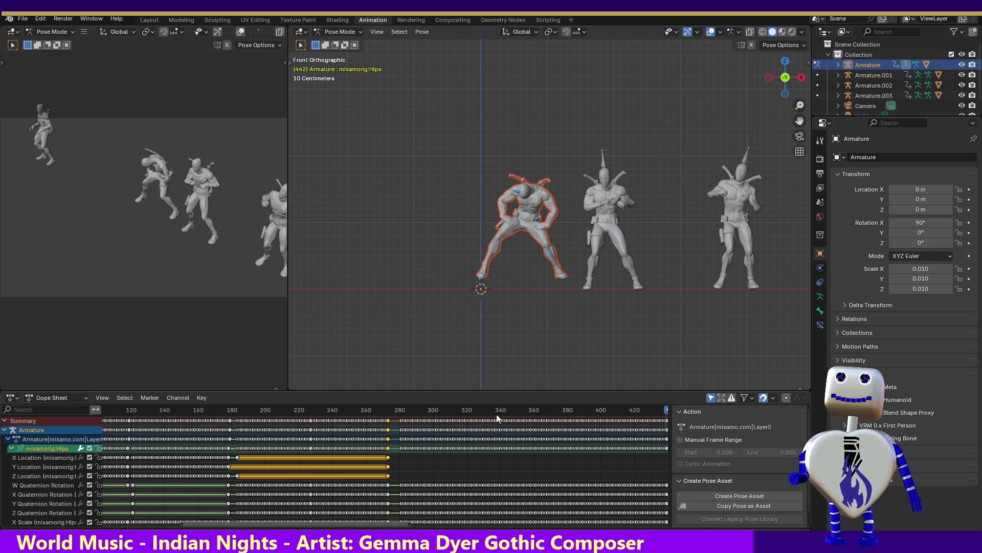
{"action": "left_click", "coordinate": [360, 412]}
{"action": "mouse_move", "coordinate": [360, 412]}
{"action": "left_mouse_down"}
{"action": "mouse_move", "coordinate": [450, 415]}
{"action": "mouse_move", "coordinate": [581, 441]}
{"action": "left_mouse_up"}
{"action": "mouse_move", "coordinate": [599, 445]}
{"action": "left_mouse_down"}
{"action": "mouse_move", "coordinate": [613, 444]}
{"action": "mouse_move", "coordinate": [435, 461]}
{"action": "mouse_move", "coordinate": [580, 490]}
{"action": "mouse_move", "coordinate": [566, 490]}
{"action": "left_mouse_up"}
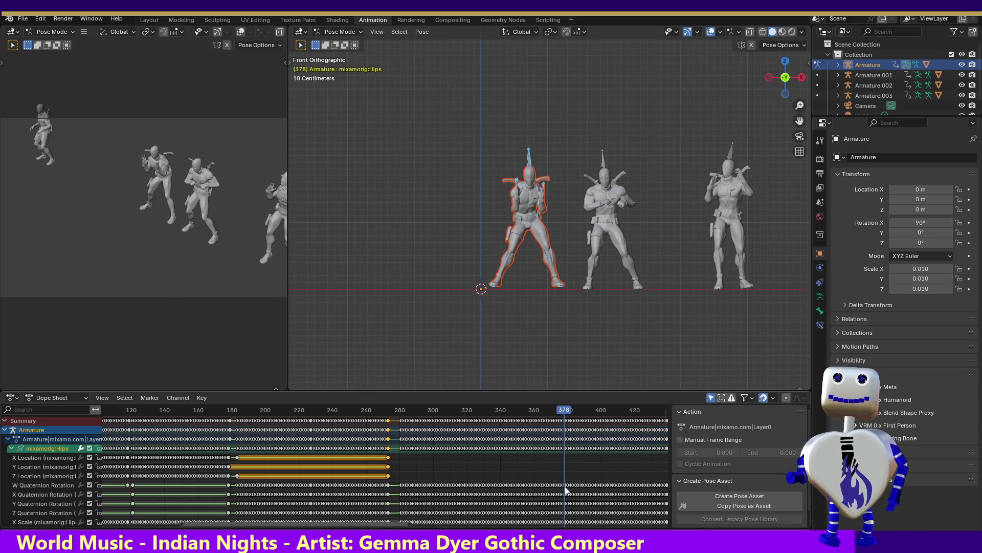
{"action": "left_click_drag", "start_coordinate": [563, 491], "coordinate": [556, 491]}
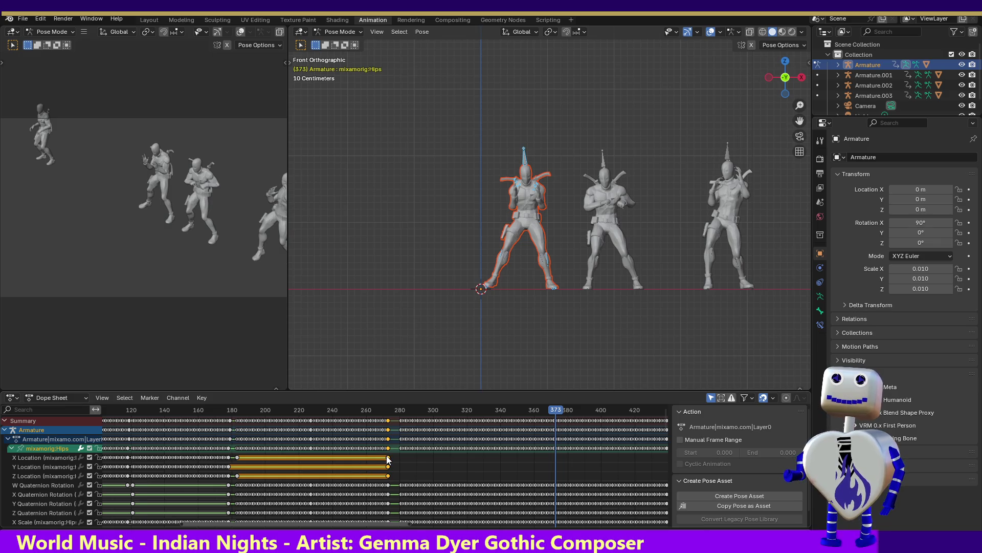
{"action": "left_click_drag", "start_coordinate": [388, 460], "coordinate": [562, 469]}
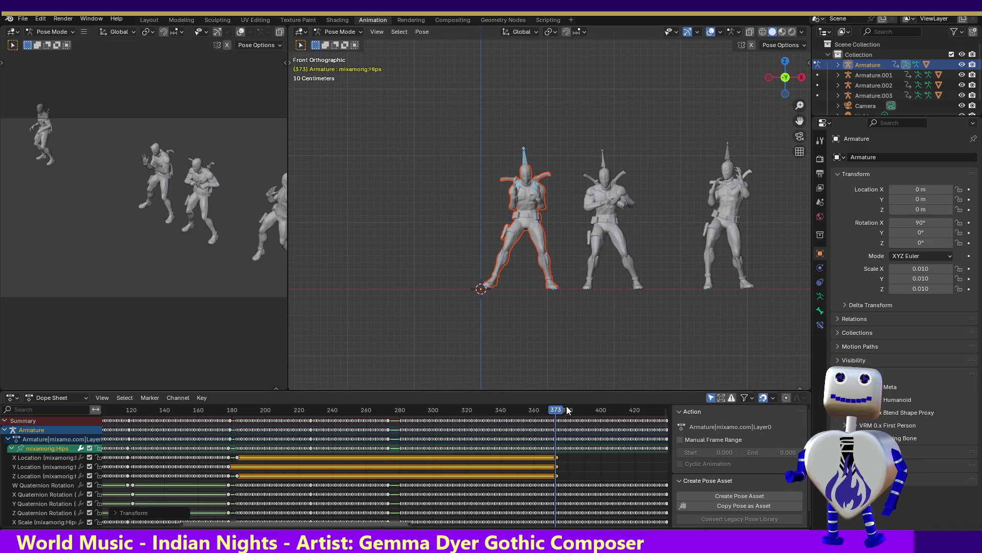
{"action": "left_click_drag", "start_coordinate": [567, 409], "coordinate": [575, 416]}
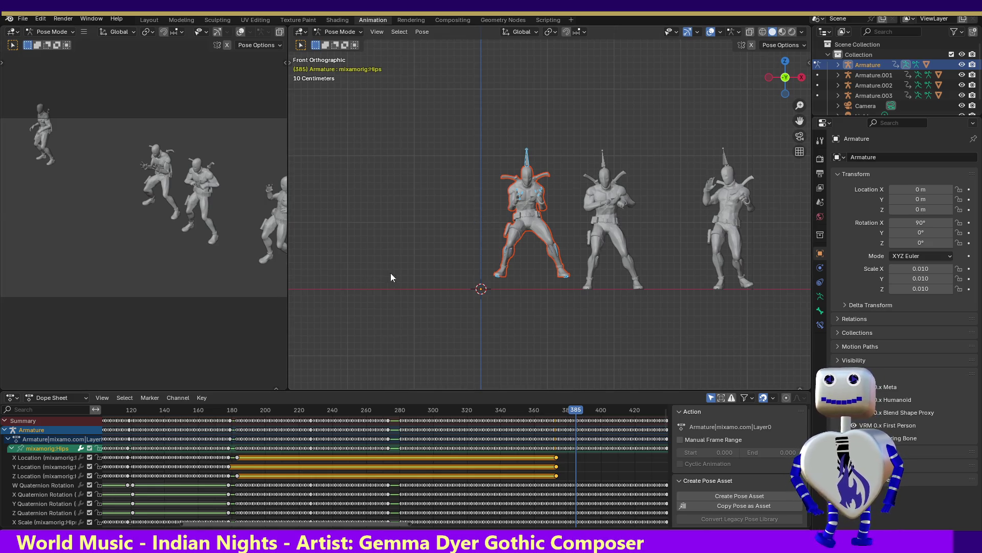
Step: Try new hip positions at frames 385 and 420, then undo those changes
{"action": "key", "text": "g"}
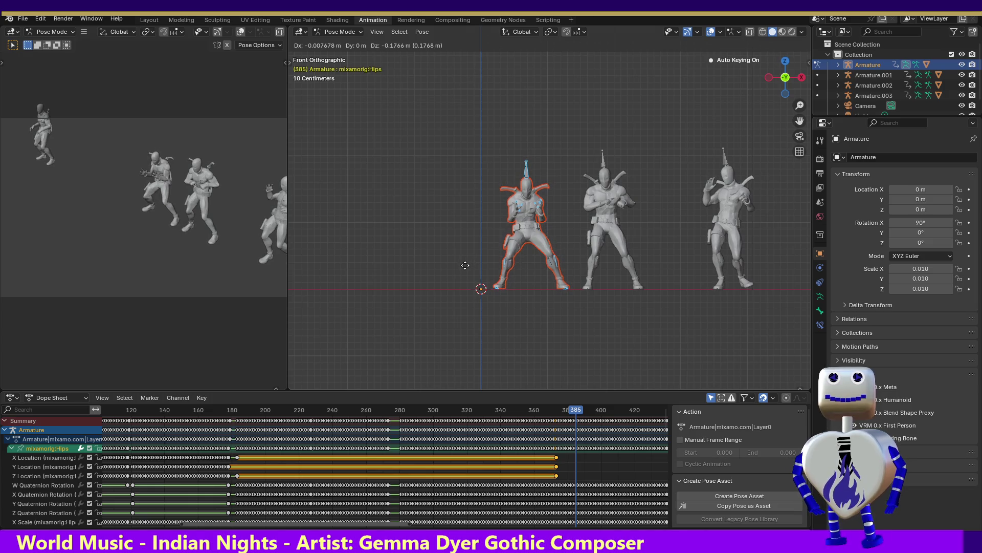
{"action": "left_click", "coordinate": [466, 266]}
{"action": "mouse_move", "coordinate": [573, 413]}
{"action": "left_mouse_down"}
{"action": "mouse_move", "coordinate": [520, 414]}
{"action": "mouse_move", "coordinate": [552, 415]}
{"action": "mouse_move", "coordinate": [609, 449]}
{"action": "mouse_move", "coordinate": [635, 447]}
{"action": "left_mouse_up"}
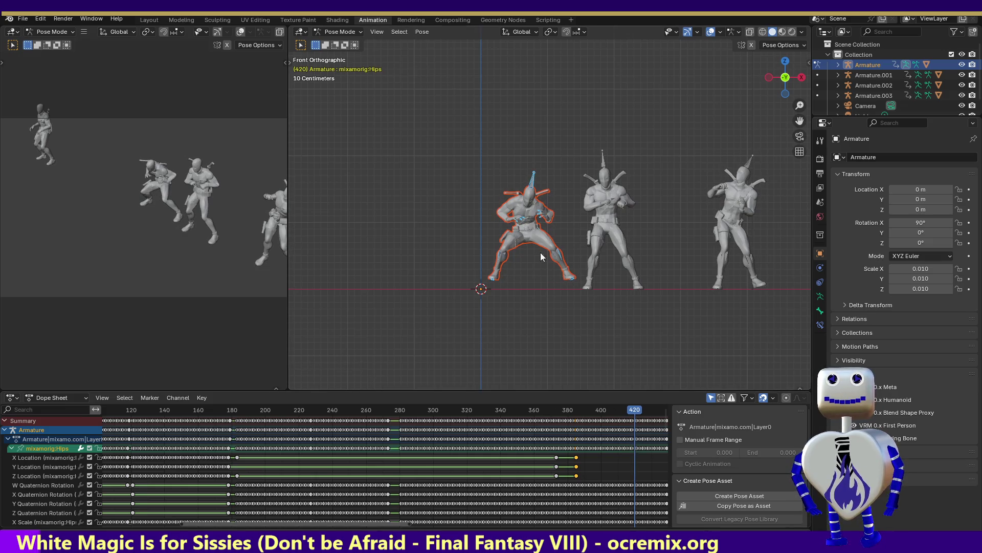
{"action": "key", "text": "g"}
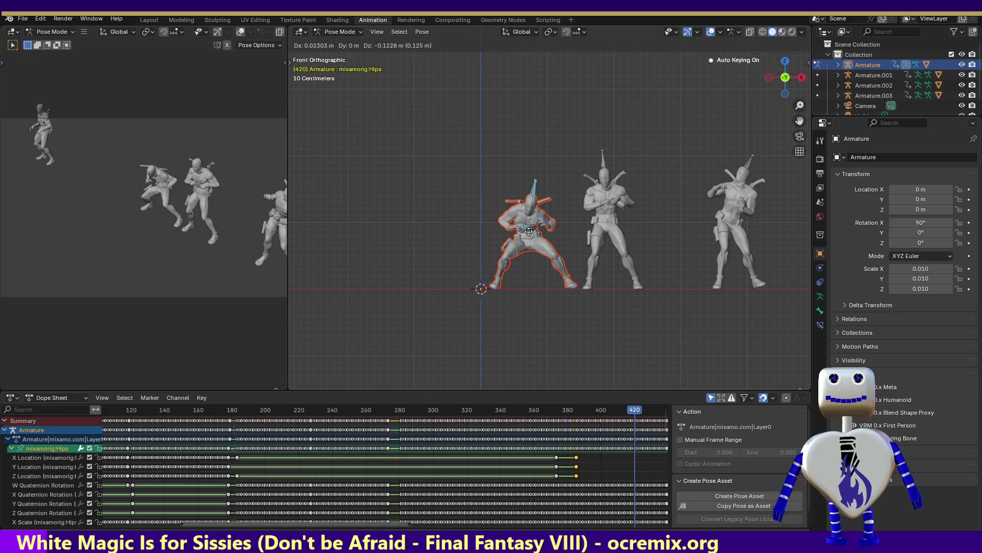
{"action": "left_click", "coordinate": [531, 235]}
{"action": "mouse_move", "coordinate": [632, 413]}
{"action": "left_mouse_down"}
{"action": "mouse_move", "coordinate": [568, 412]}
{"action": "mouse_move", "coordinate": [674, 434]}
{"action": "left_mouse_up"}
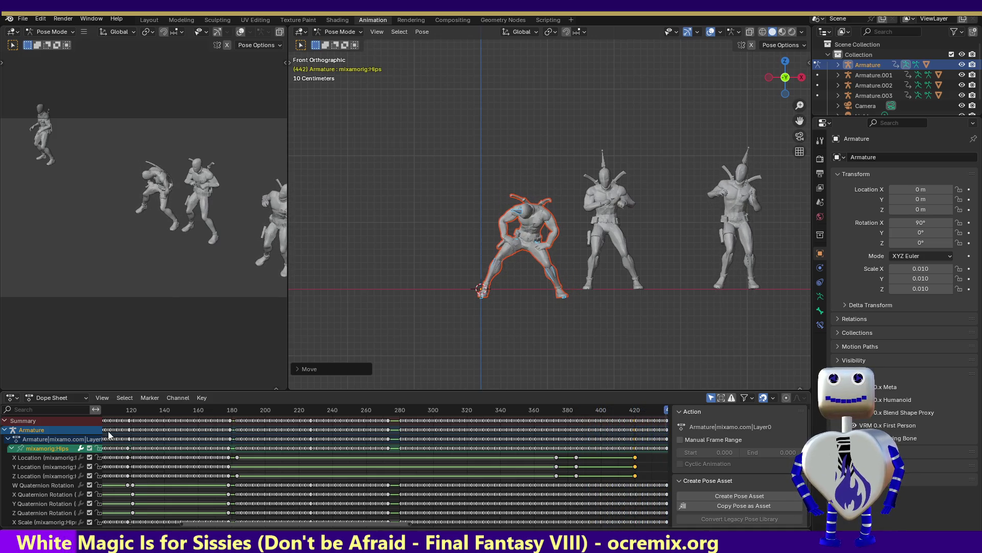
{"action": "key", "text": "Left"}
{"action": "key", "text": "Left"}
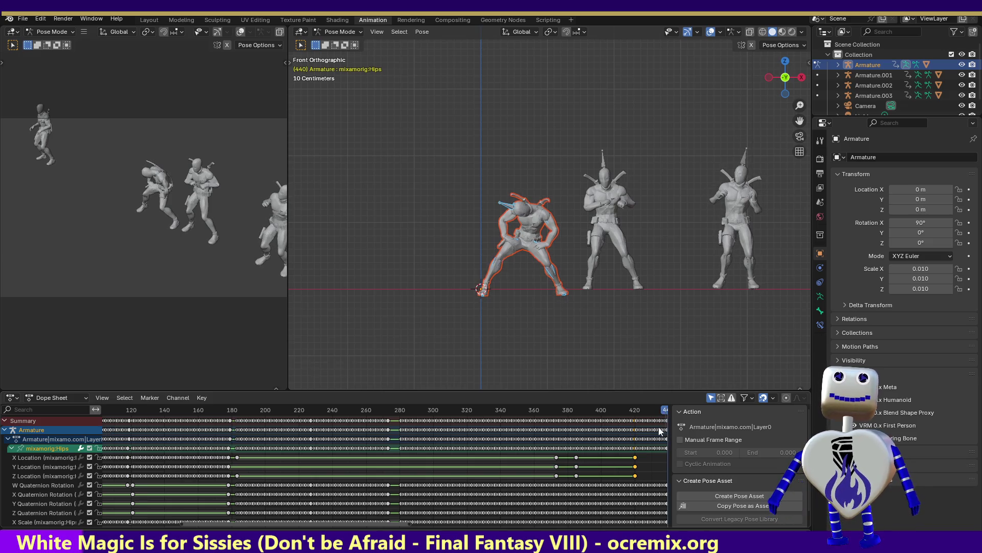
{"action": "key", "text": "ctrl+z"}
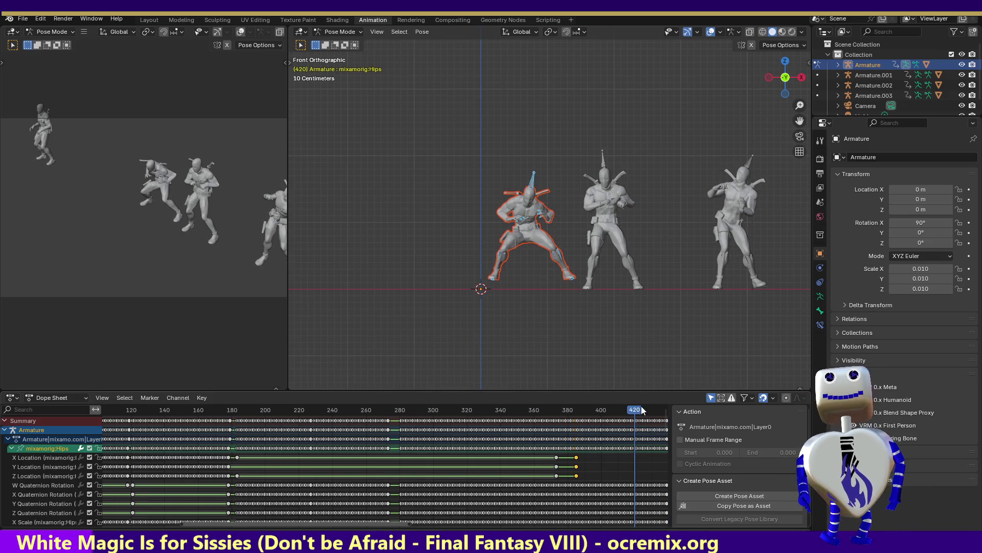
{"action": "key", "text": "ctrl+z"}
Step: Slide the Hips location keys from about frame 372 back to frame 361
{"action": "mouse_move", "coordinate": [581, 414]}
{"action": "left_mouse_down"}
{"action": "mouse_move", "coordinate": [535, 411]}
{"action": "mouse_move", "coordinate": [548, 416]}
{"action": "left_mouse_up"}
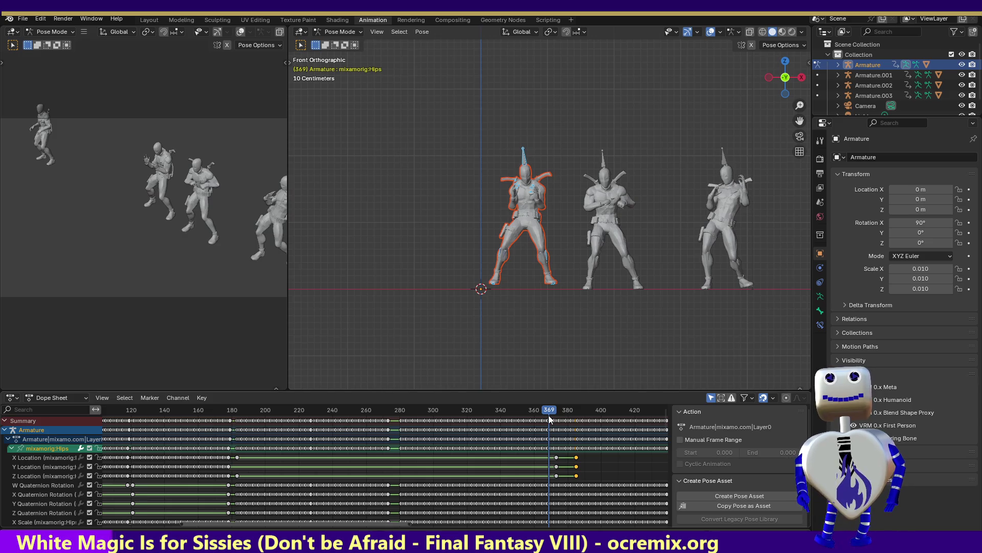
{"action": "left_click_drag", "start_coordinate": [548, 419], "coordinate": [532, 419]}
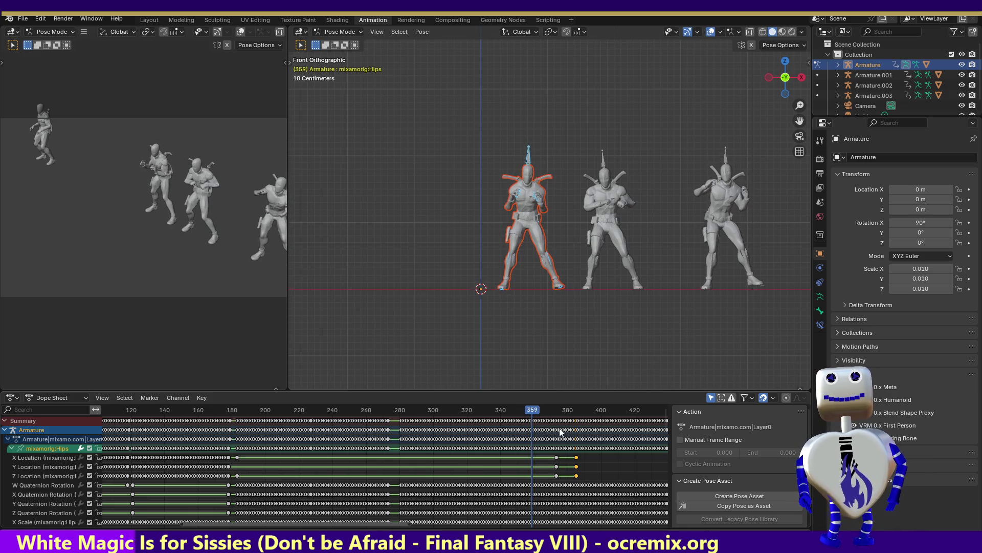
{"action": "left_click", "coordinate": [557, 457], "text": "alt"}
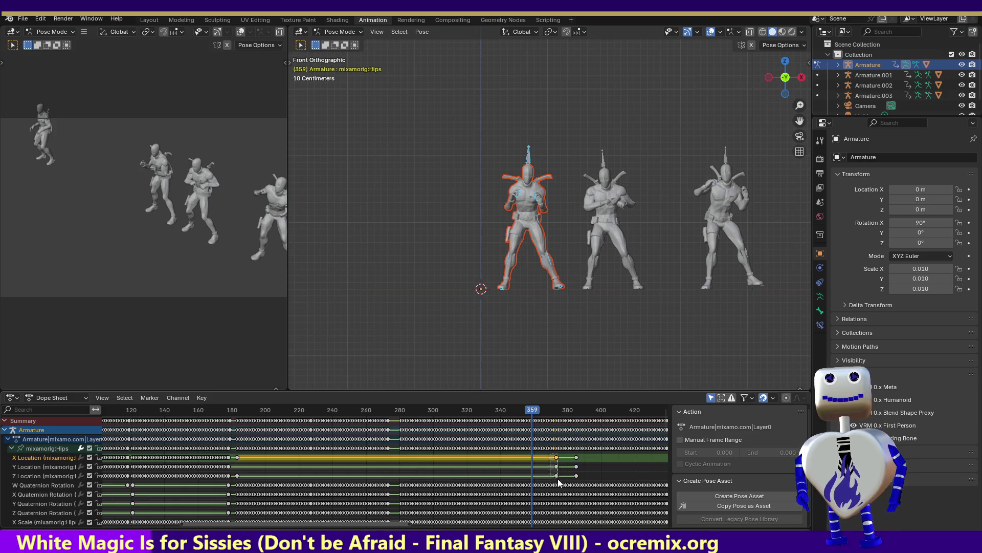
{"action": "left_click_drag", "start_coordinate": [557, 466], "coordinate": [532, 466]}
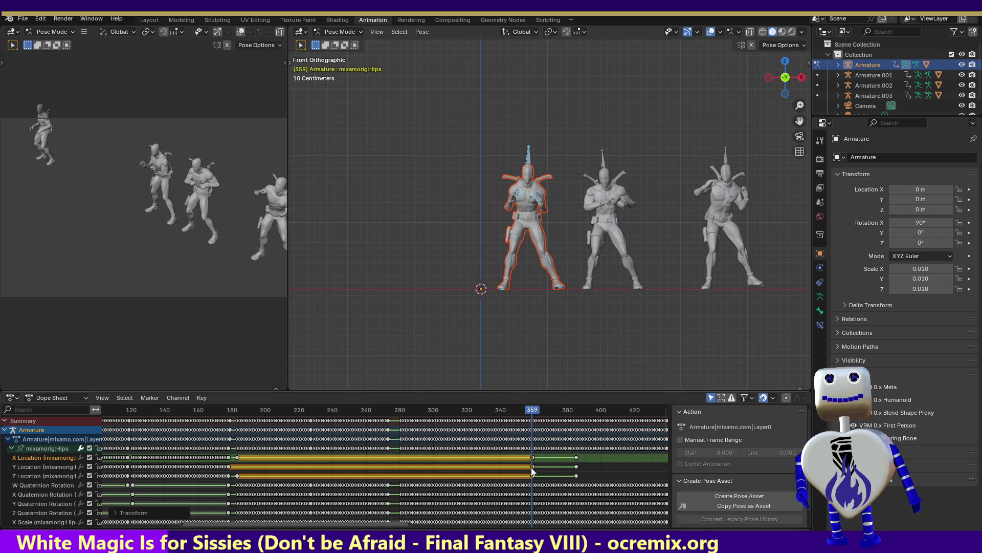
{"action": "left_click", "coordinate": [532, 413]}
{"action": "left_click_drag", "start_coordinate": [532, 413], "coordinate": [542, 416]}
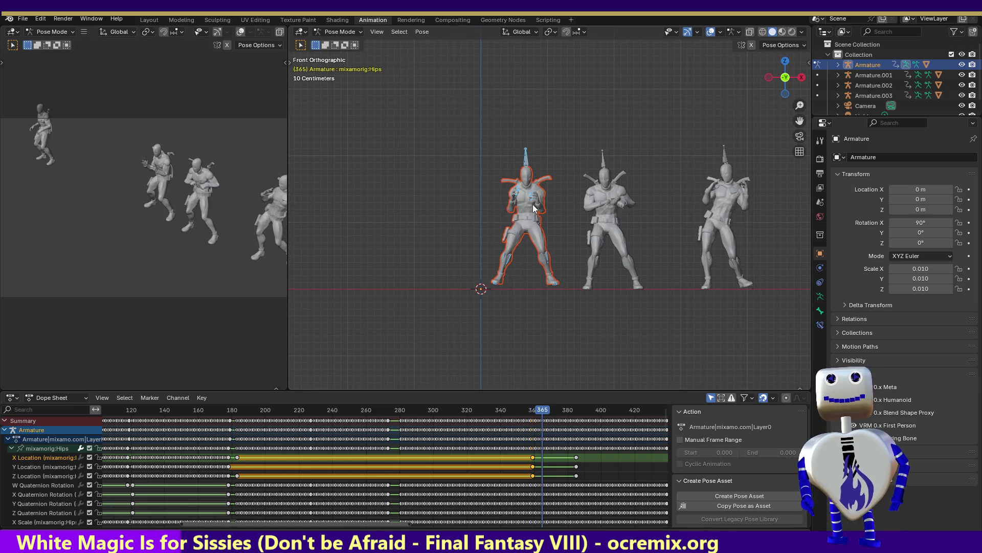
Step: Key adjusted hip positions at frames 365, 373 and 376
{"action": "key", "text": "g"}
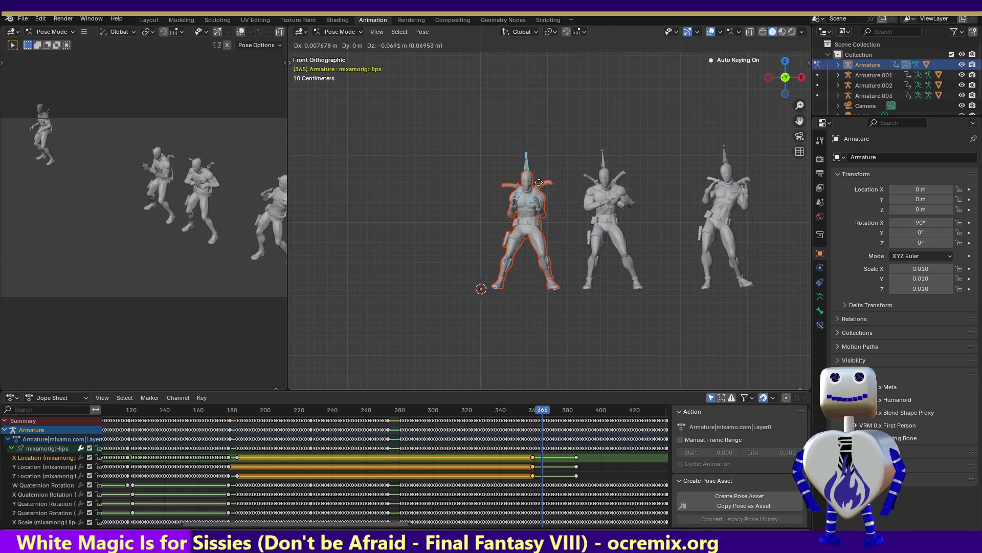
{"action": "left_click", "coordinate": [539, 182]}
{"action": "left_click_drag", "start_coordinate": [544, 408], "coordinate": [558, 401]}
{"action": "key", "text": "g"}
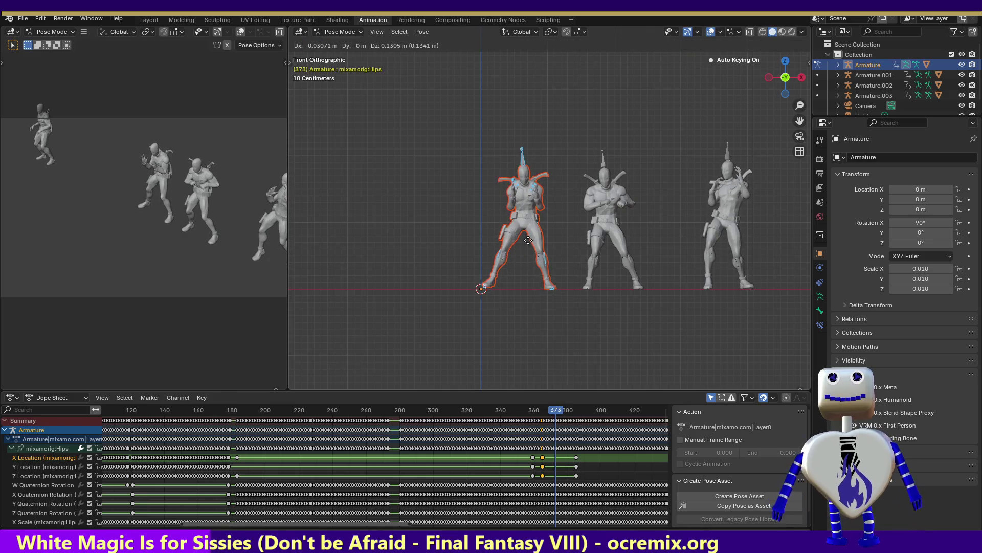
{"action": "left_click", "coordinate": [528, 240]}
{"action": "left_click_drag", "start_coordinate": [560, 409], "coordinate": [561, 409]}
{"action": "key", "text": "g"}
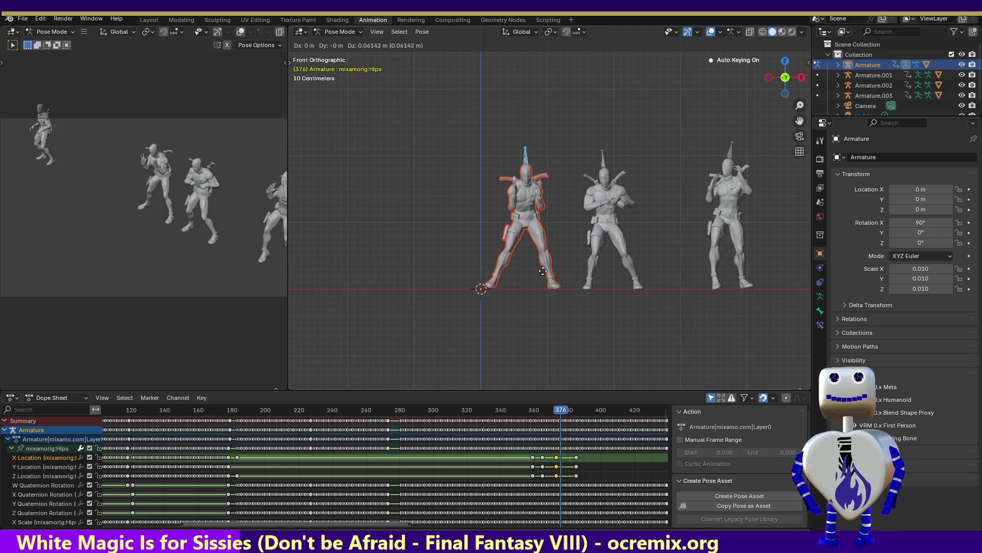
{"action": "left_click", "coordinate": [542, 271]}
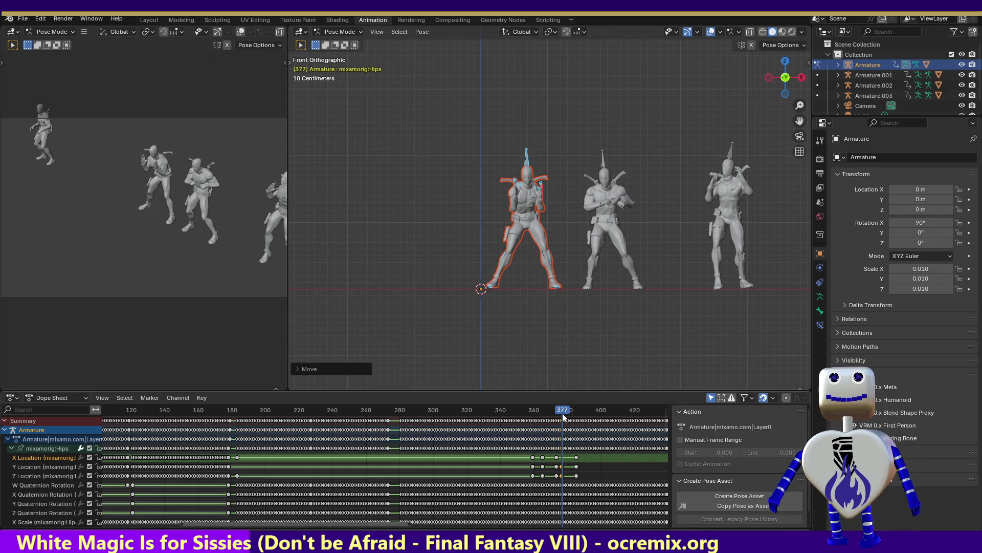
Step: Shift the key column near frame 387 later to frame 391 and review
{"action": "left_click_drag", "start_coordinate": [563, 413], "coordinate": [585, 414]}
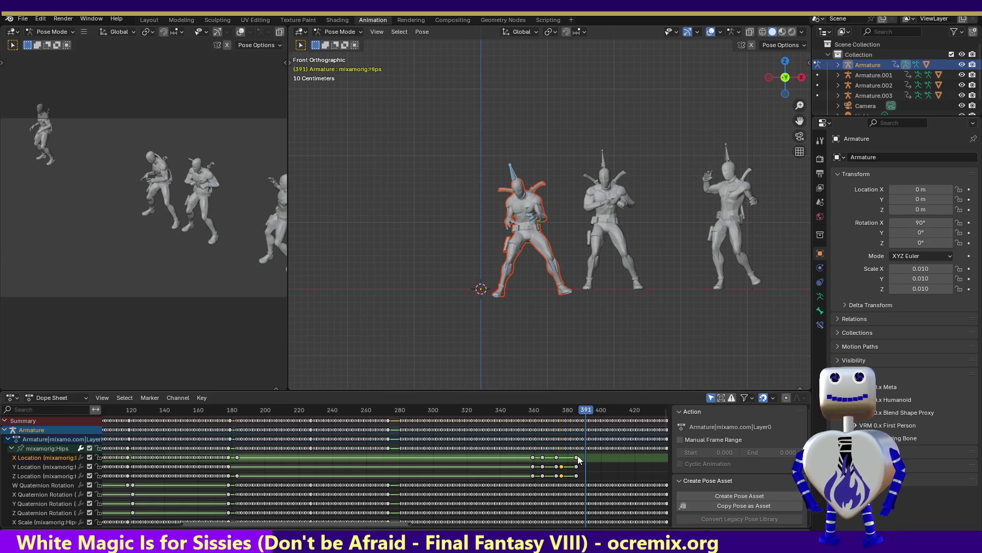
{"action": "left_click_drag", "start_coordinate": [577, 458], "coordinate": [589, 458]}
{"action": "key", "text": "Escape"}
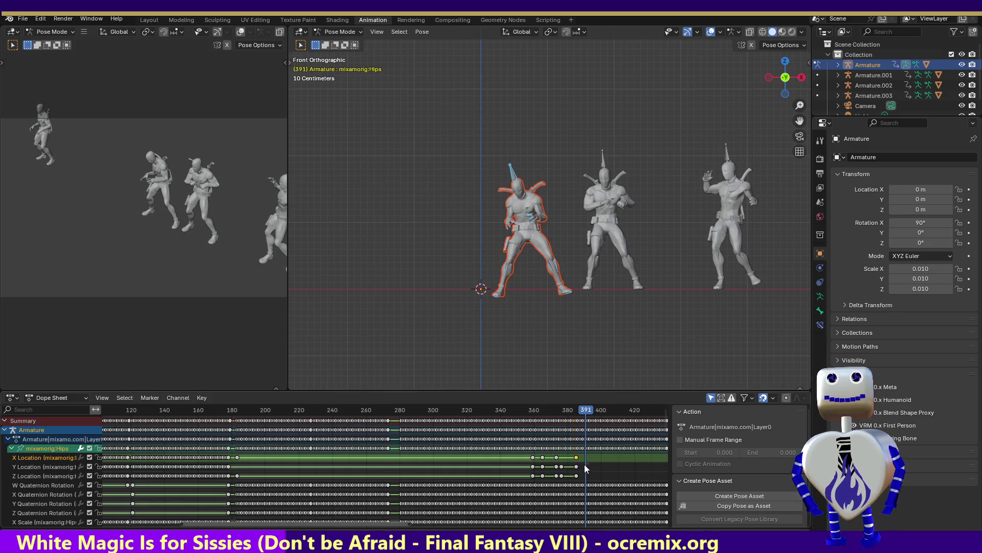
{"action": "left_click", "coordinate": [576, 458], "text": "alt"}
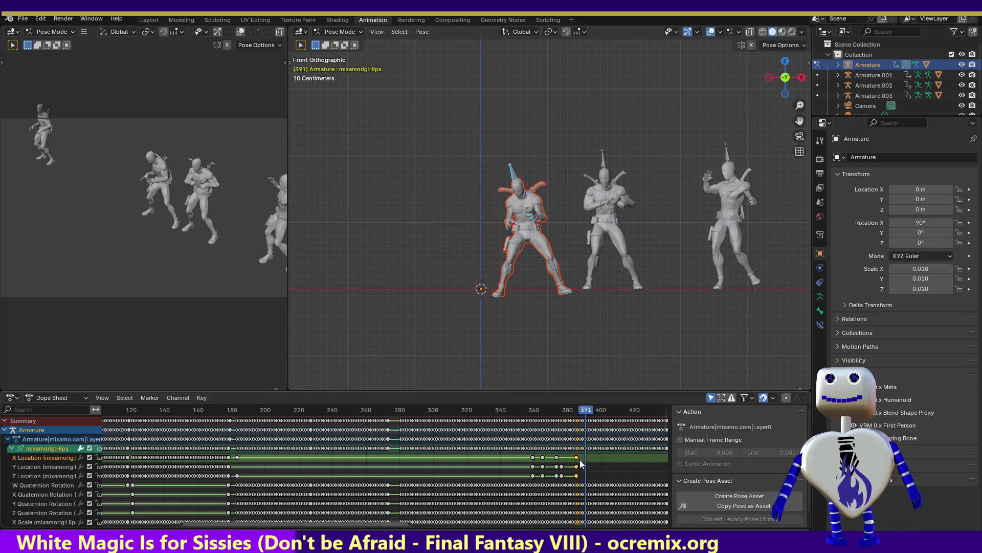
{"action": "left_click_drag", "start_coordinate": [576, 461], "coordinate": [588, 455]}
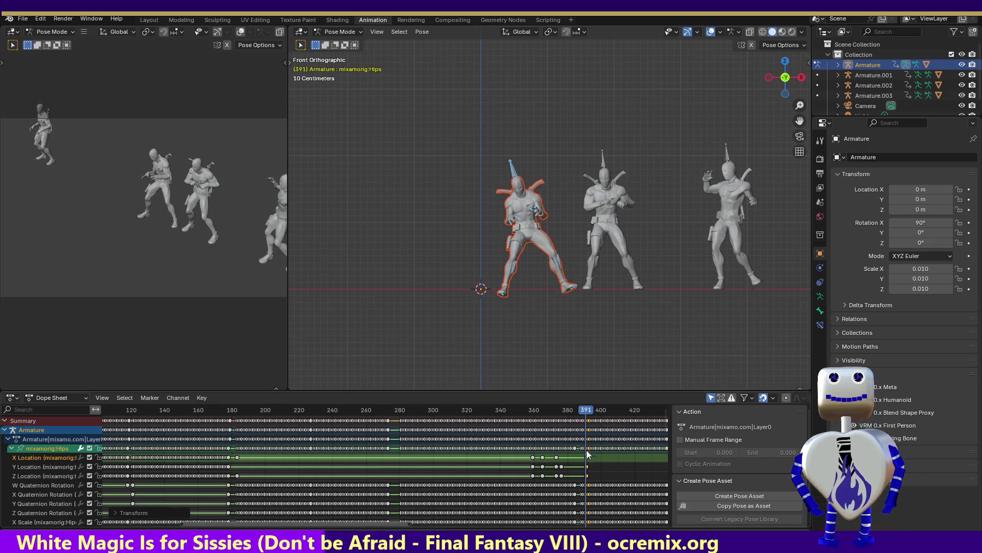
{"action": "mouse_move", "coordinate": [581, 409]}
{"action": "left_mouse_down"}
{"action": "mouse_move", "coordinate": [554, 410]}
{"action": "mouse_move", "coordinate": [602, 416]}
{"action": "mouse_move", "coordinate": [544, 414]}
{"action": "mouse_move", "coordinate": [588, 417]}
{"action": "left_mouse_up"}
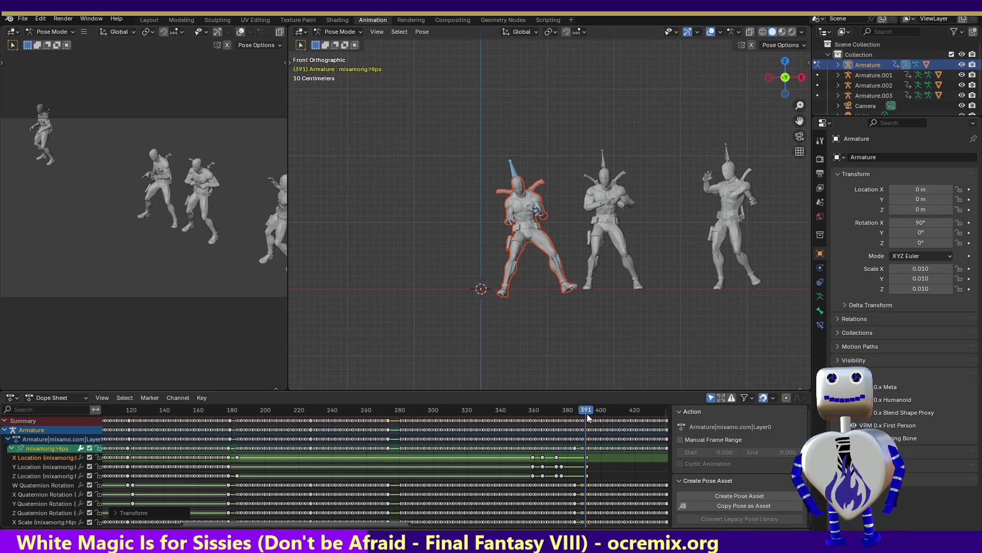
{"action": "mouse_move", "coordinate": [582, 413]}
{"action": "left_mouse_down"}
{"action": "mouse_move", "coordinate": [570, 413]}
{"action": "mouse_move", "coordinate": [582, 420]}
{"action": "left_mouse_up"}
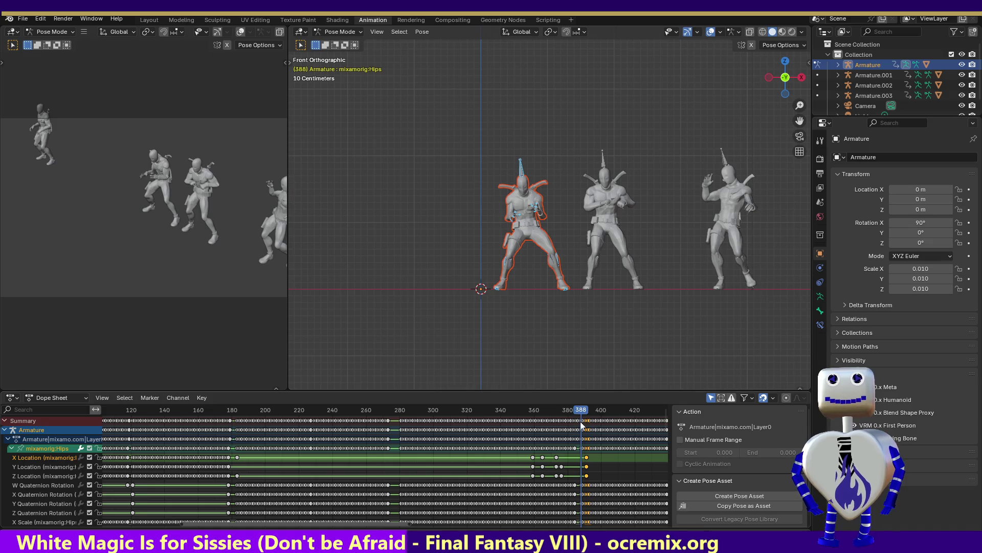
Step: Shift the selected keys to frame 388 and key new hip positions at 388 and 394
{"action": "left_click_drag", "start_coordinate": [587, 460], "coordinate": [579, 457]}
{"action": "key", "text": "g"}
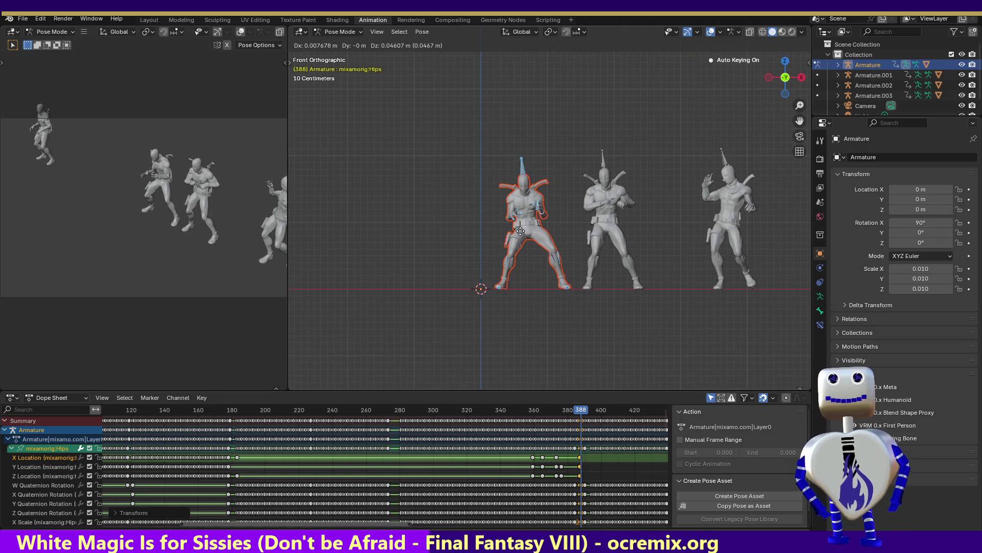
{"action": "left_click", "coordinate": [522, 236]}
{"action": "mouse_move", "coordinate": [582, 414]}
{"action": "left_mouse_down"}
{"action": "mouse_move", "coordinate": [558, 413]}
{"action": "mouse_move", "coordinate": [592, 419]}
{"action": "left_mouse_up"}
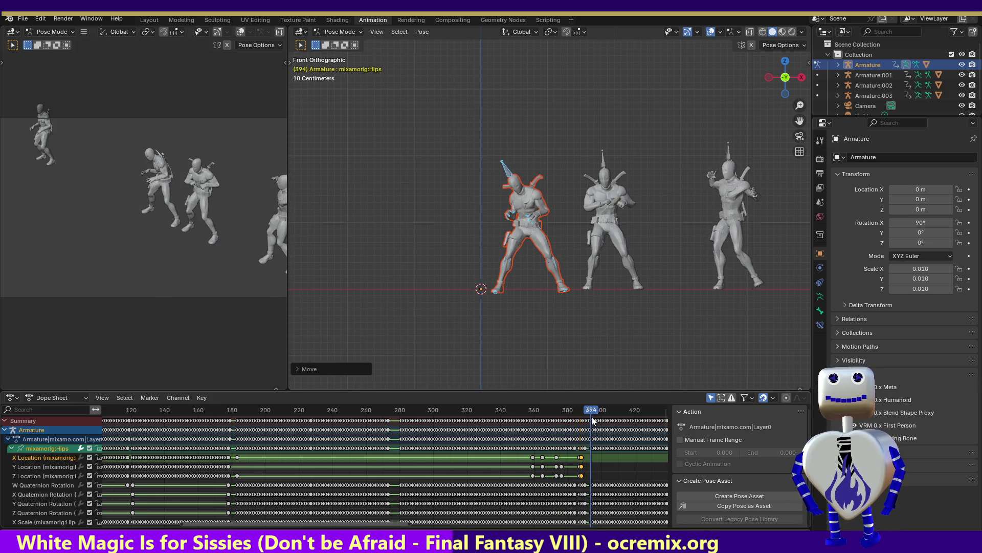
{"action": "key", "text": "g"}
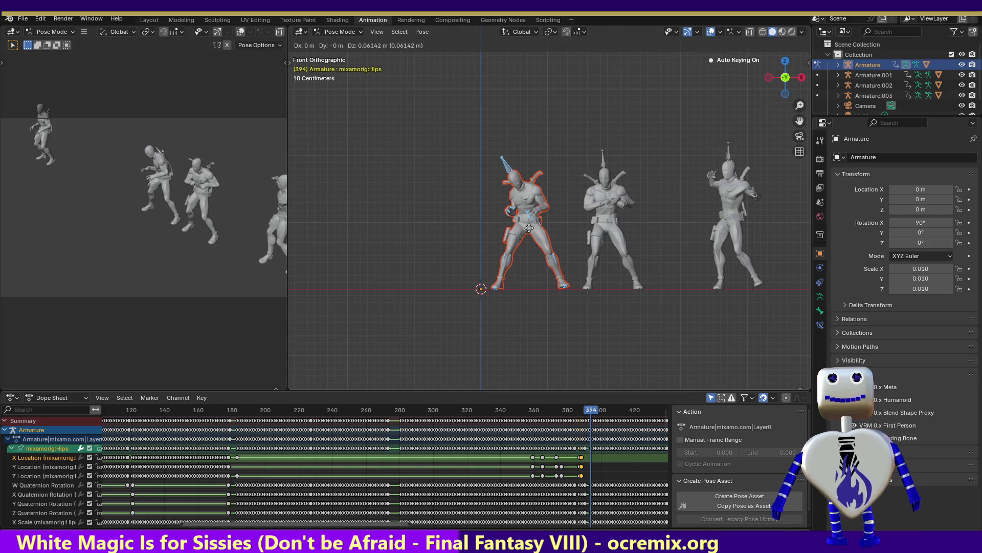
{"action": "left_click", "coordinate": [529, 228]}
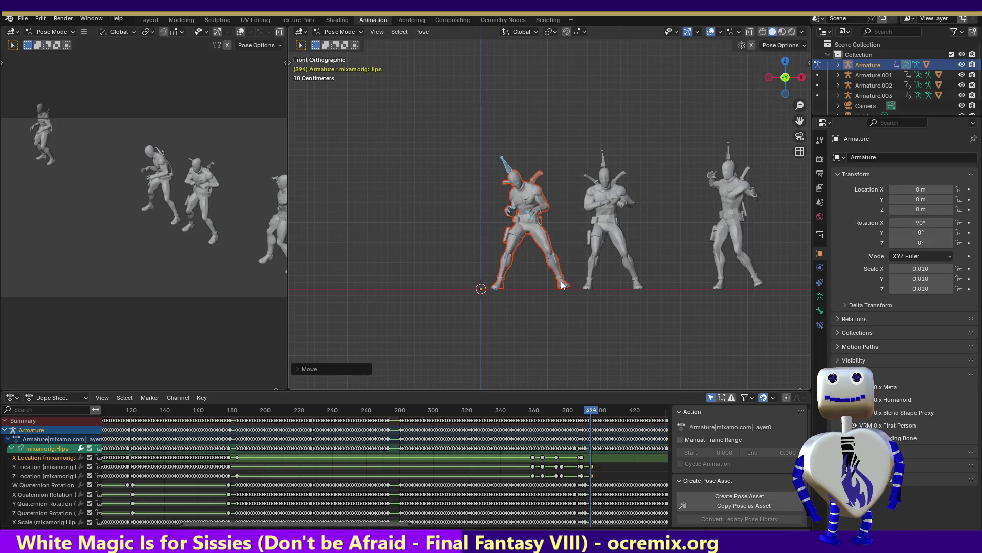
Step: Key a new hip position at frame 403 and nudge the selected keys one frame earlier
{"action": "left_click", "coordinate": [588, 411]}
{"action": "left_click_drag", "start_coordinate": [591, 410], "coordinate": [607, 415]}
{"action": "key", "text": "g"}
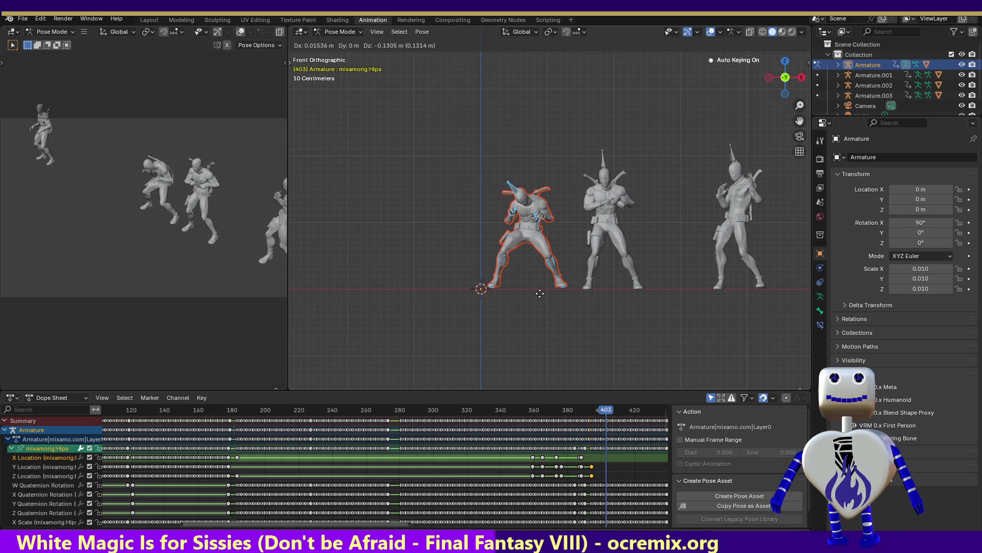
{"action": "left_click", "coordinate": [540, 293]}
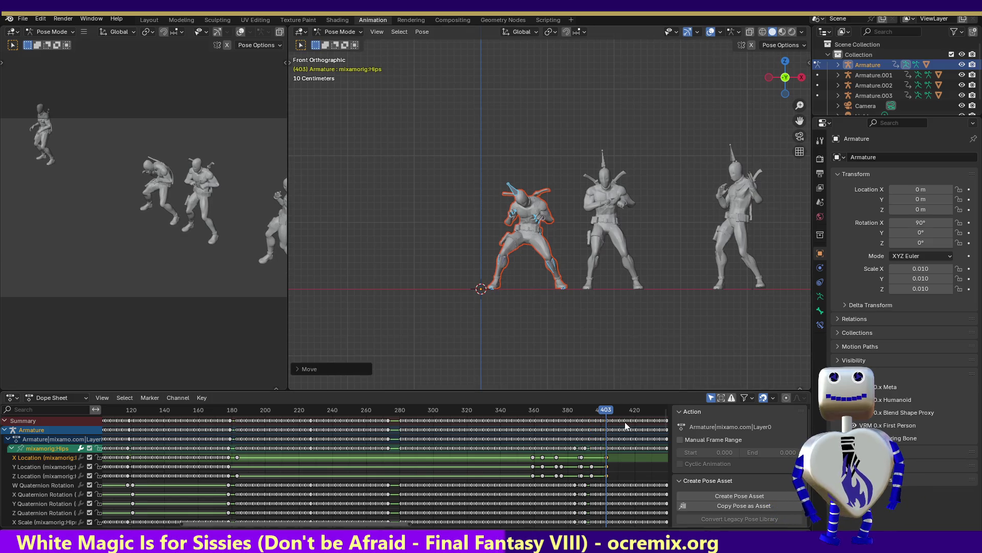
{"action": "key", "text": "g"}
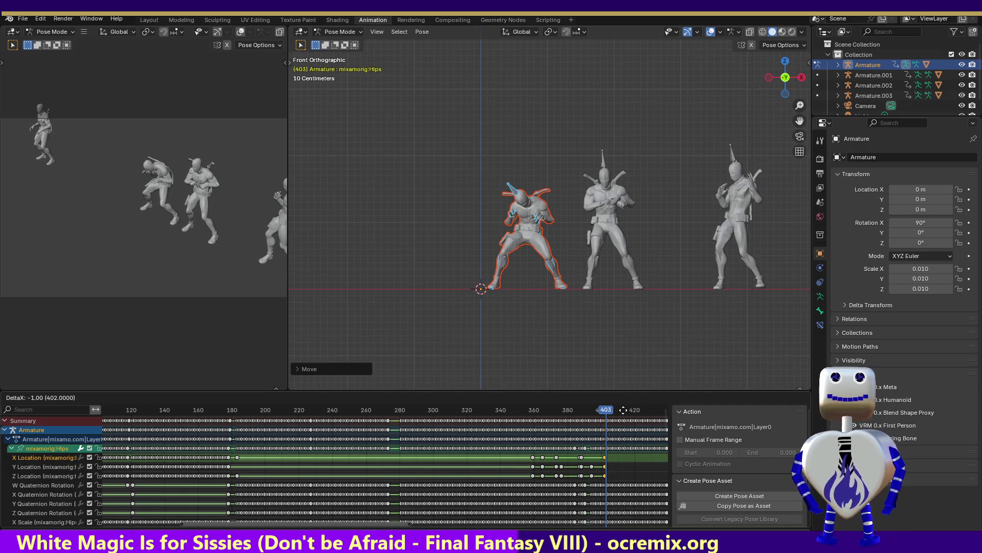
{"action": "left_click", "coordinate": [624, 411]}
Step: Key a hip position at frame 422, review playback, and cancel a move at frame 410
{"action": "left_click_drag", "start_coordinate": [609, 412], "coordinate": [639, 417]}
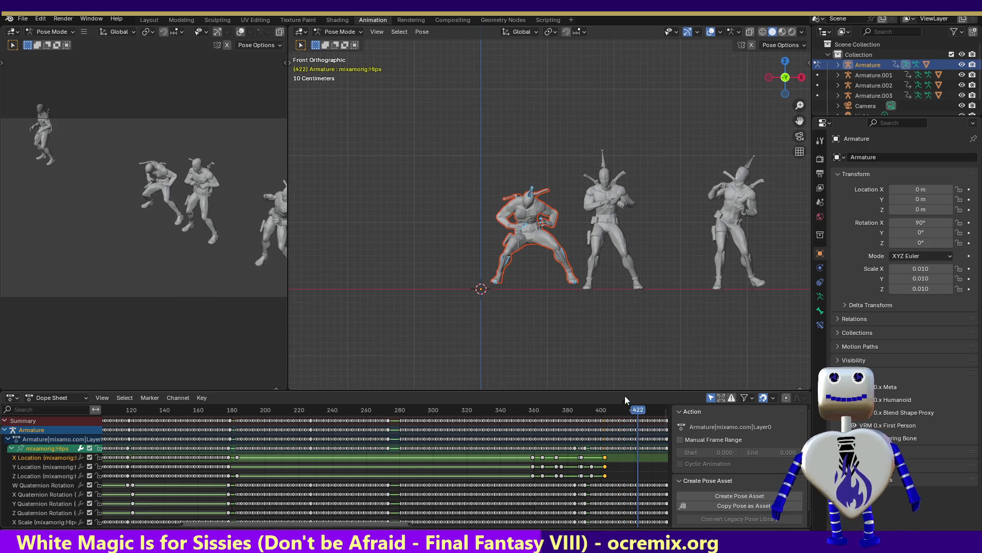
{"action": "key", "text": "g"}
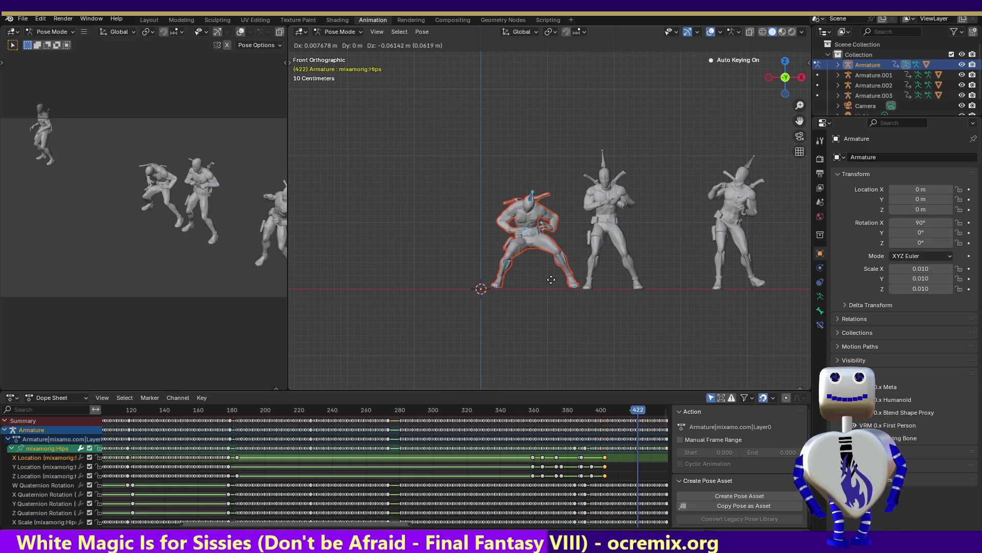
{"action": "left_click", "coordinate": [553, 281]}
{"action": "key", "text": "shift+ctrl+space"}
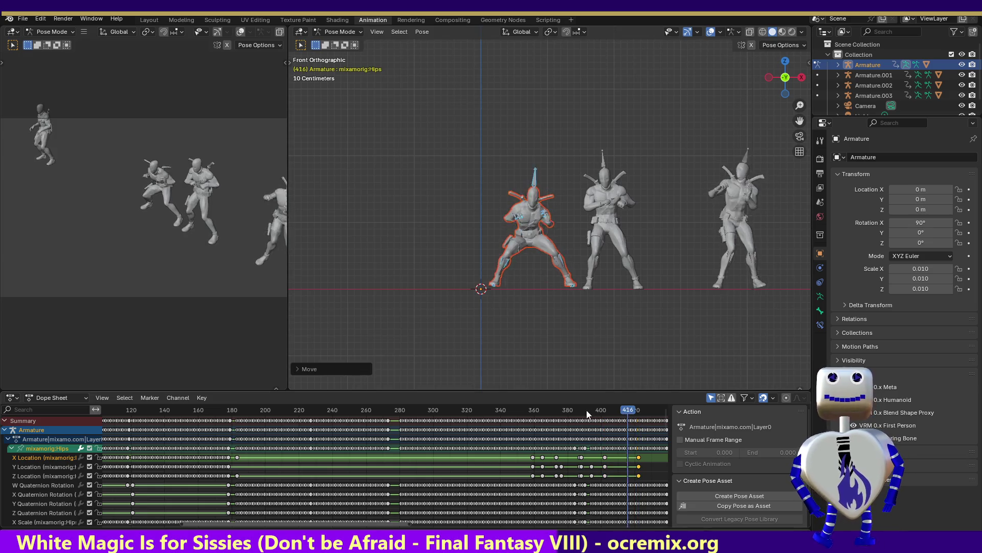
{"action": "left_click_drag", "start_coordinate": [567, 415], "coordinate": [618, 423]}
{"action": "mouse_move", "coordinate": [618, 424]}
{"action": "left_mouse_down"}
{"action": "mouse_move", "coordinate": [604, 425]}
{"action": "mouse_move", "coordinate": [618, 425]}
{"action": "left_mouse_up"}
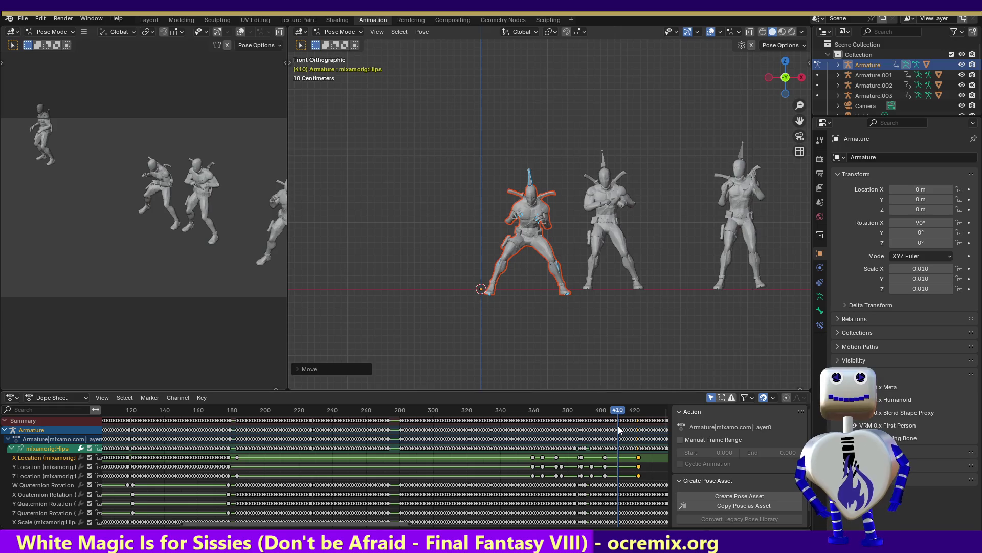
{"action": "key", "text": "g"}
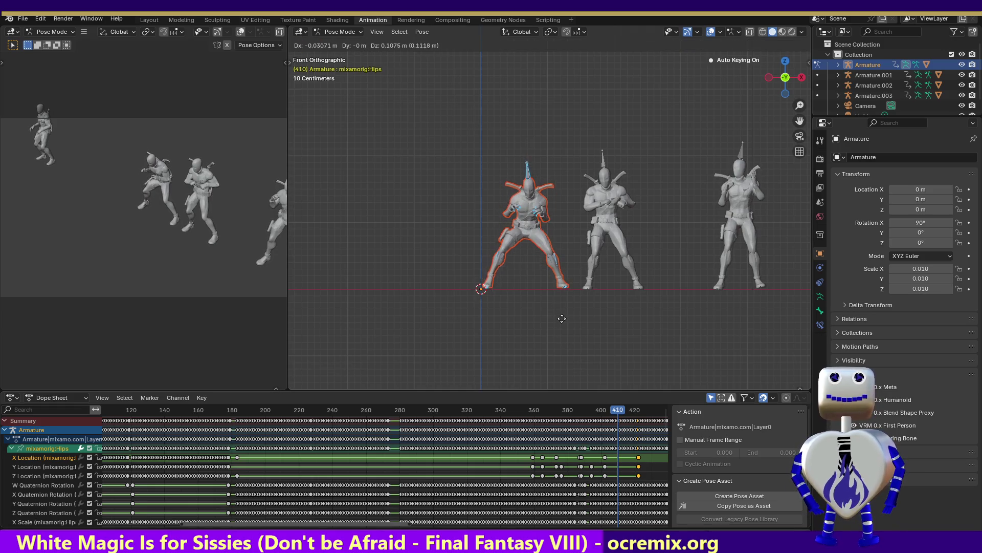
{"action": "right_click", "coordinate": [563, 317]}
Step: Dismiss the pose menu and key new hip positions at frames 410 and 427
{"action": "right_click", "coordinate": [563, 313]}
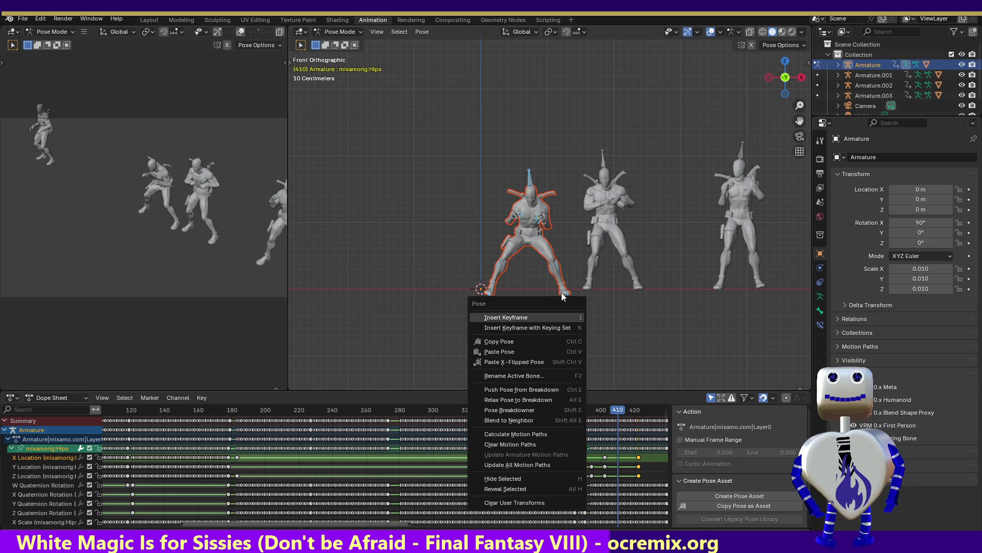
{"action": "key", "text": "Escape"}
{"action": "key", "text": "g"}
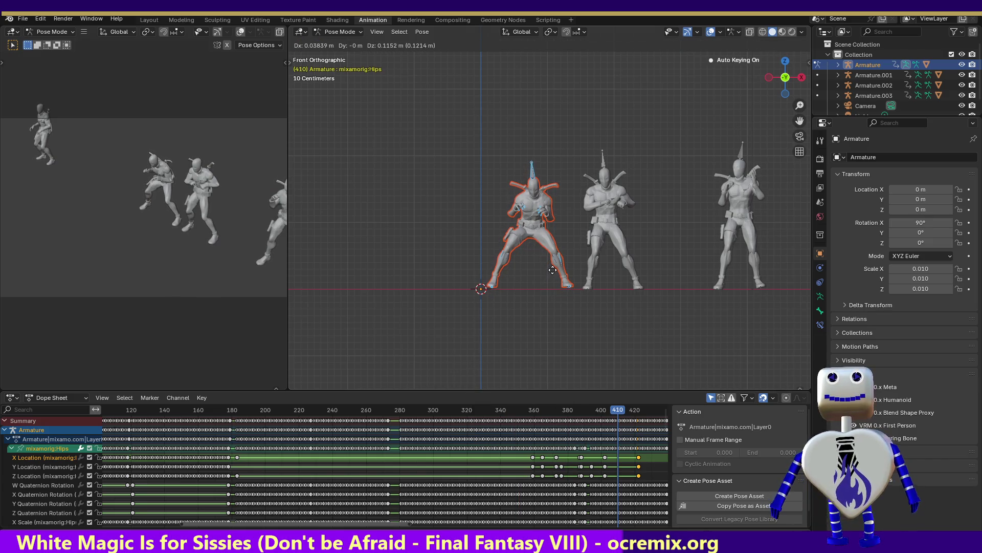
{"action": "left_click", "coordinate": [553, 275]}
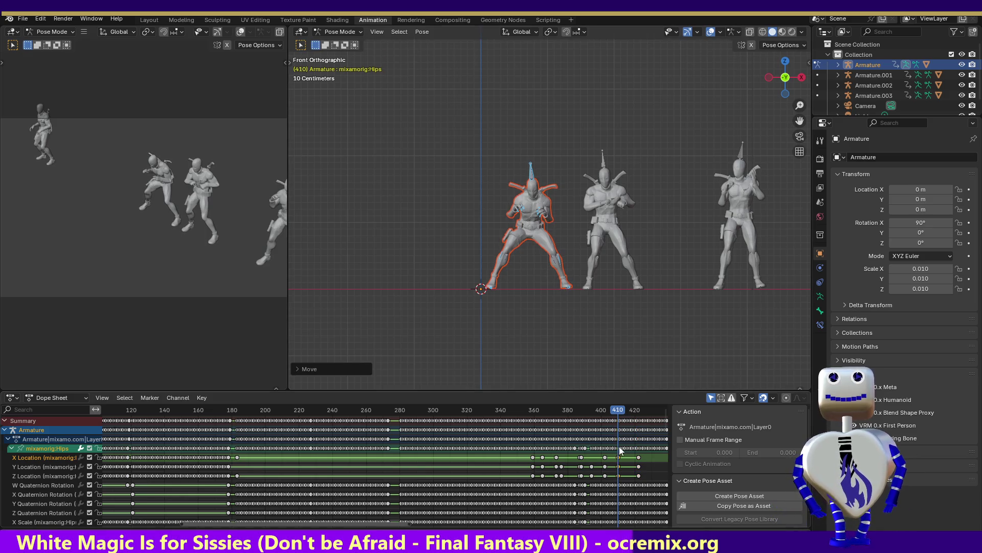
{"action": "mouse_move", "coordinate": [620, 414]}
{"action": "left_mouse_down"}
{"action": "mouse_move", "coordinate": [569, 407]}
{"action": "mouse_move", "coordinate": [647, 423]}
{"action": "left_mouse_up"}
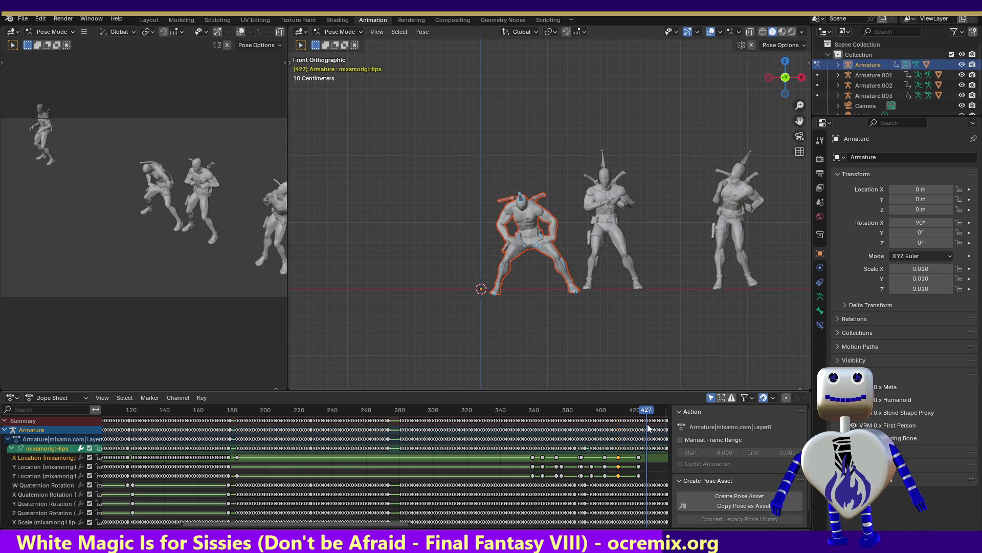
{"action": "key", "text": "g"}
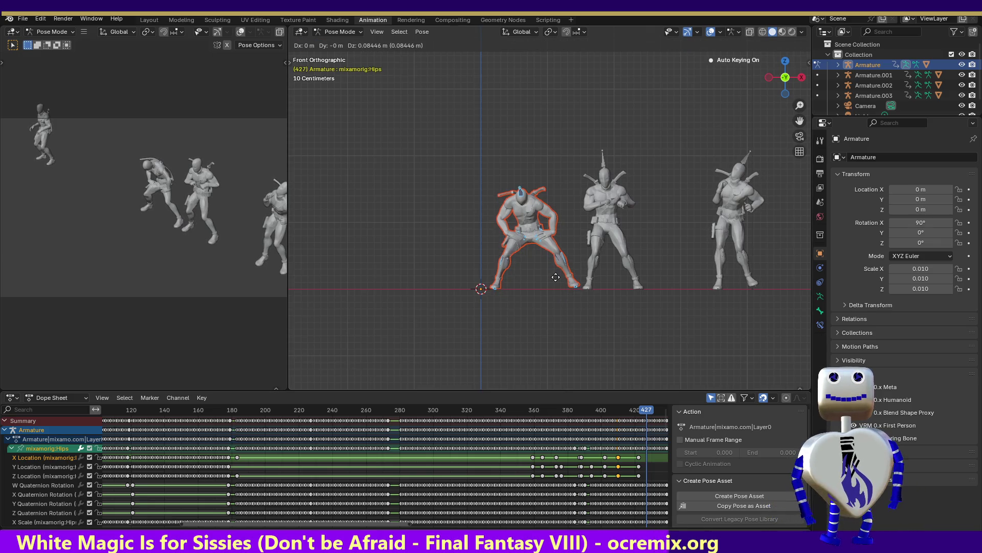
{"action": "left_click", "coordinate": [555, 277]}
Step: Play to frame 434 and key new hip positions at frames 434 and 416
{"action": "mouse_move", "coordinate": [651, 415]}
{"action": "left_mouse_down"}
{"action": "mouse_move", "coordinate": [607, 413]}
{"action": "mouse_move", "coordinate": [653, 416]}
{"action": "left_mouse_up"}
{"action": "key", "text": "space"}
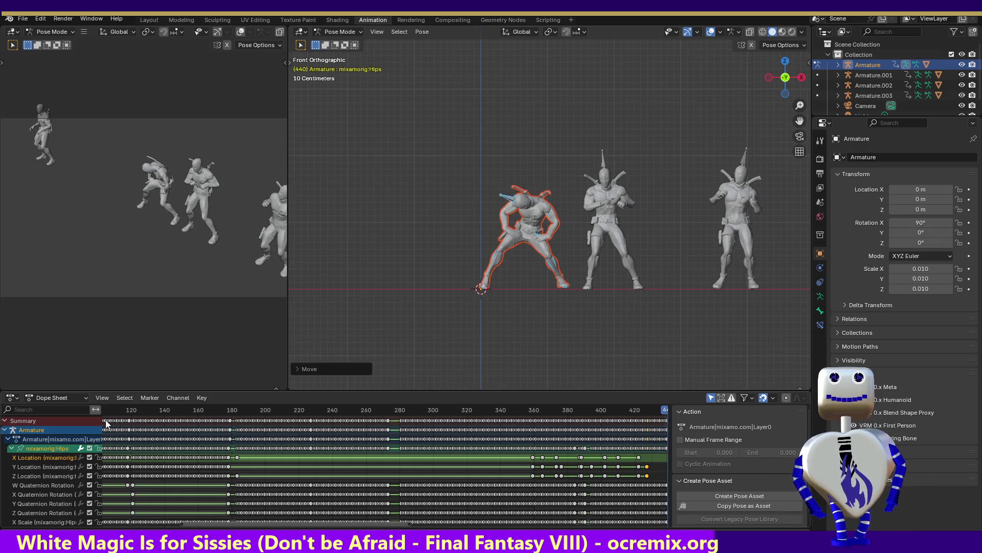
{"action": "left_click", "coordinate": [659, 419]}
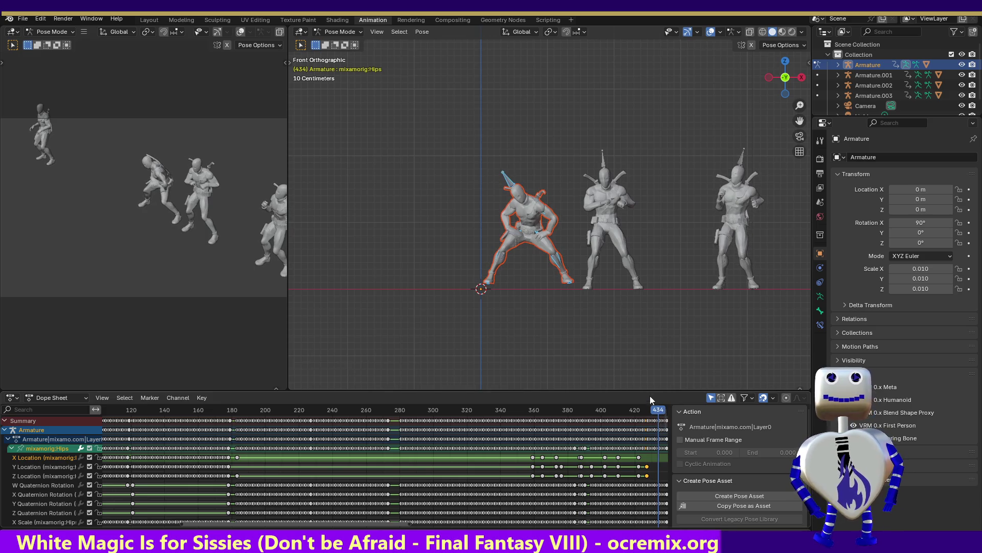
{"action": "key", "text": "g"}
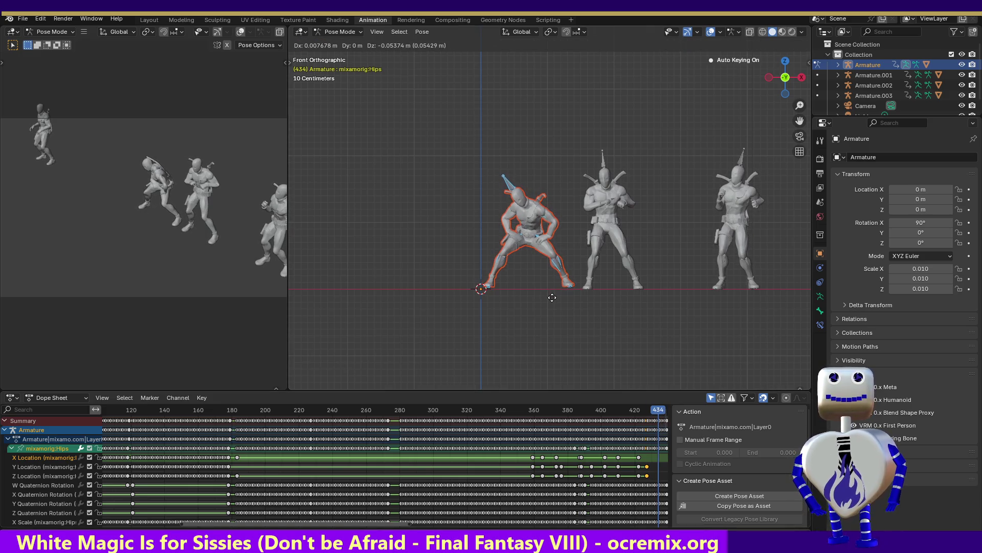
{"action": "left_click", "coordinate": [552, 298]}
{"action": "mouse_move", "coordinate": [651, 413]}
{"action": "left_mouse_down"}
{"action": "mouse_move", "coordinate": [613, 411]}
{"action": "mouse_move", "coordinate": [629, 409]}
{"action": "left_mouse_up"}
{"action": "key", "text": "g"}
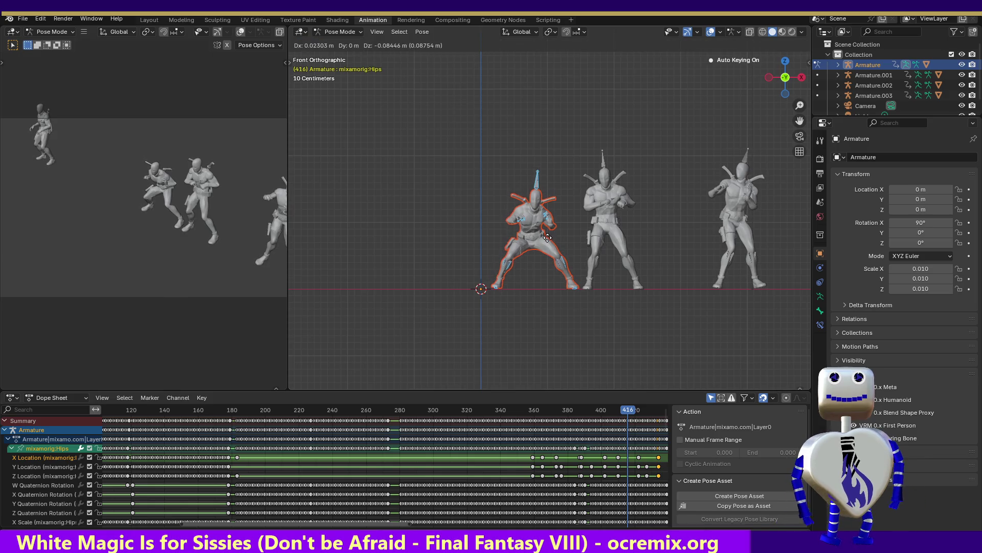
{"action": "left_click", "coordinate": [576, 308]}
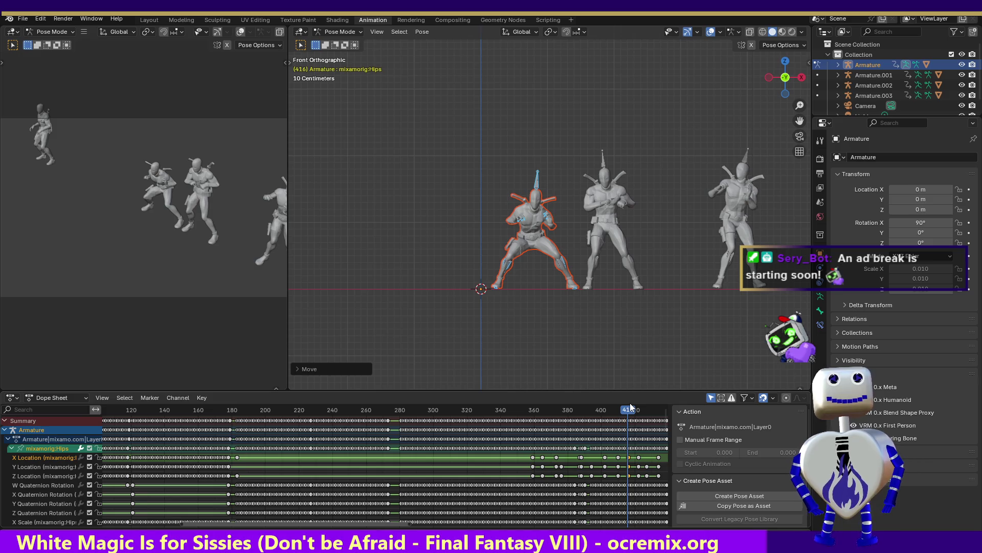
{"action": "mouse_move", "coordinate": [633, 415]}
{"action": "left_mouse_down"}
{"action": "mouse_move", "coordinate": [592, 408]}
{"action": "mouse_move", "coordinate": [658, 419]}
{"action": "left_mouse_up"}
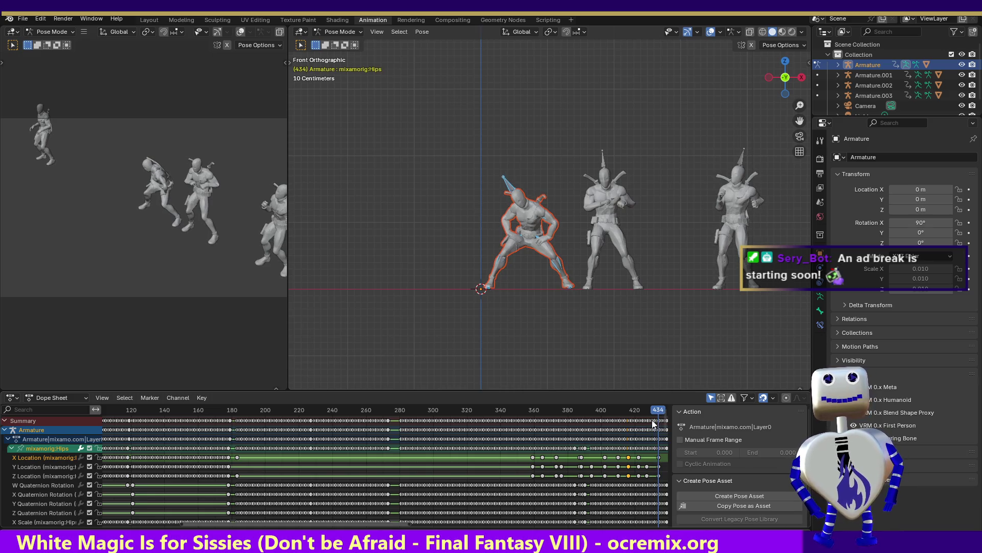
{"action": "left_click_drag", "start_coordinate": [394, 524], "coordinate": [599, 523]}
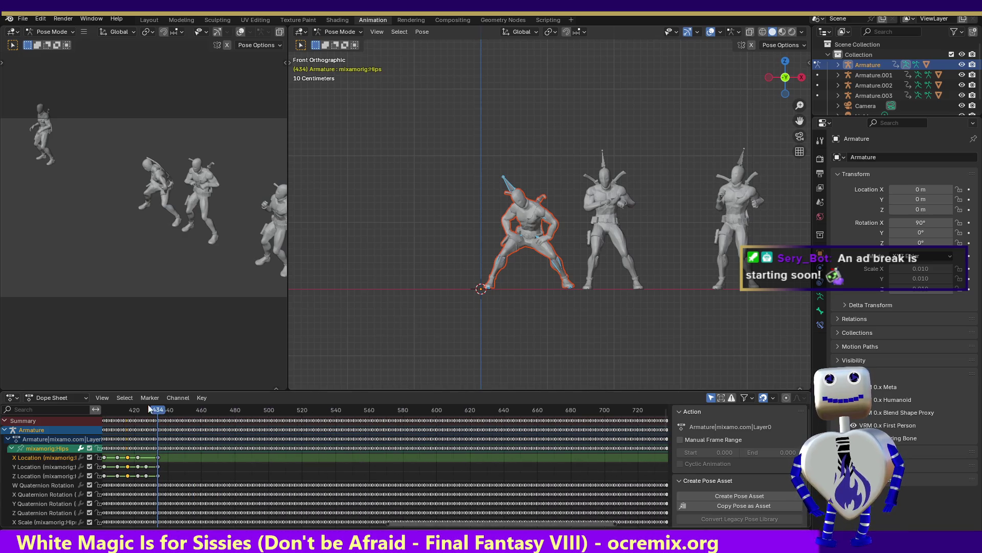
Step: Raise the hips at frame 447 and lower them at frame 454, keying both
{"action": "left_click_drag", "start_coordinate": [156, 411], "coordinate": [179, 411]}
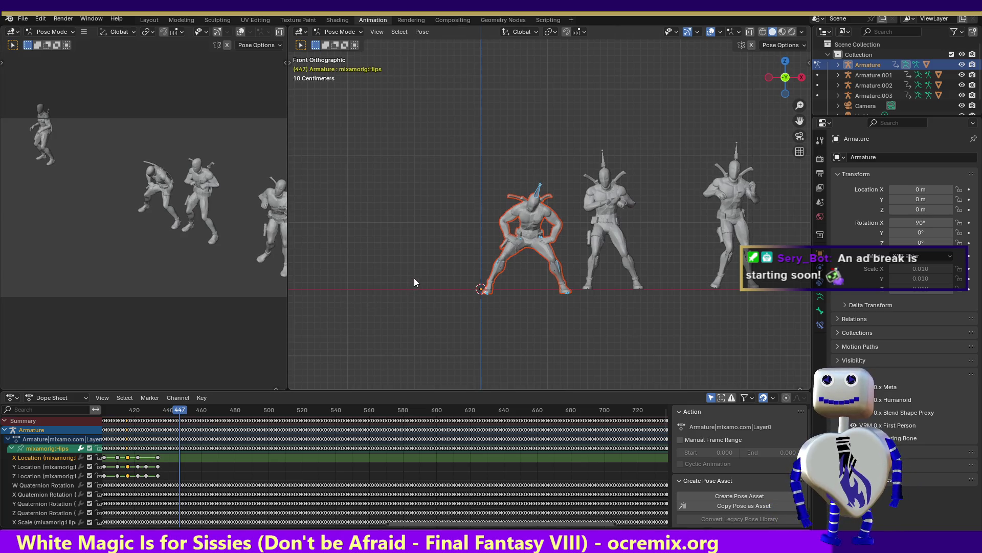
{"action": "key", "text": "g"}
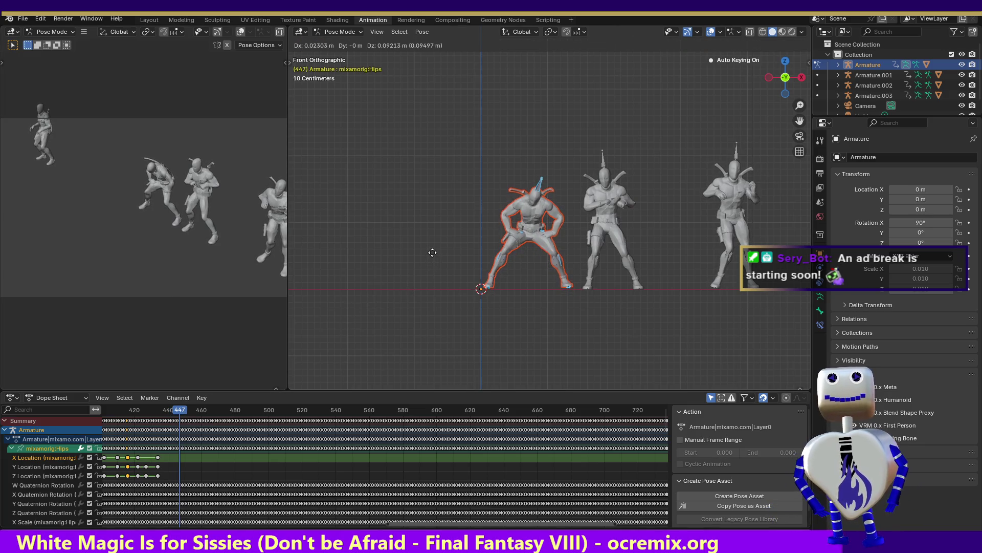
{"action": "left_click", "coordinate": [432, 253]}
{"action": "mouse_move", "coordinate": [193, 412]}
{"action": "left_mouse_down"}
{"action": "mouse_move", "coordinate": [131, 411]}
{"action": "mouse_move", "coordinate": [191, 417]}
{"action": "left_mouse_up"}
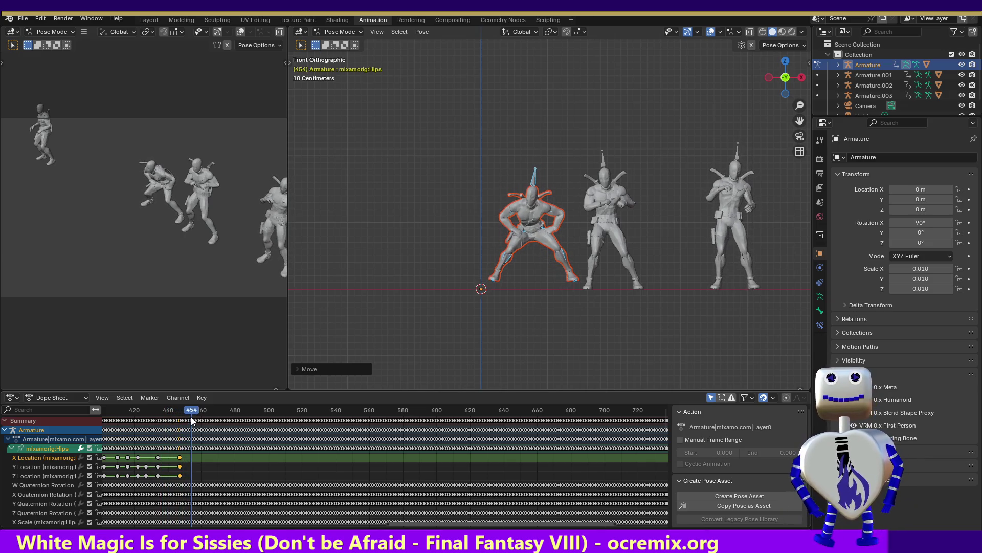
{"action": "key", "text": "g"}
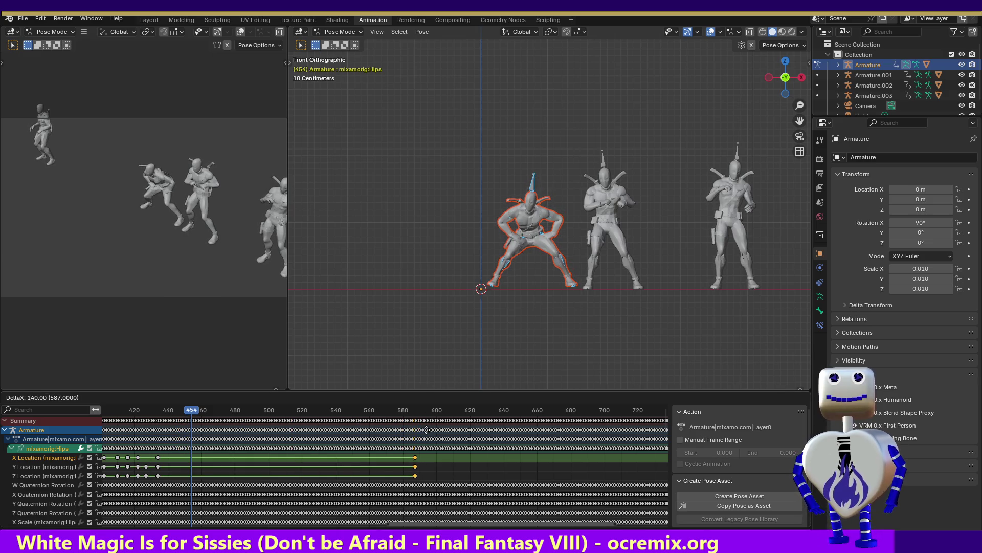
{"action": "key", "text": "Escape"}
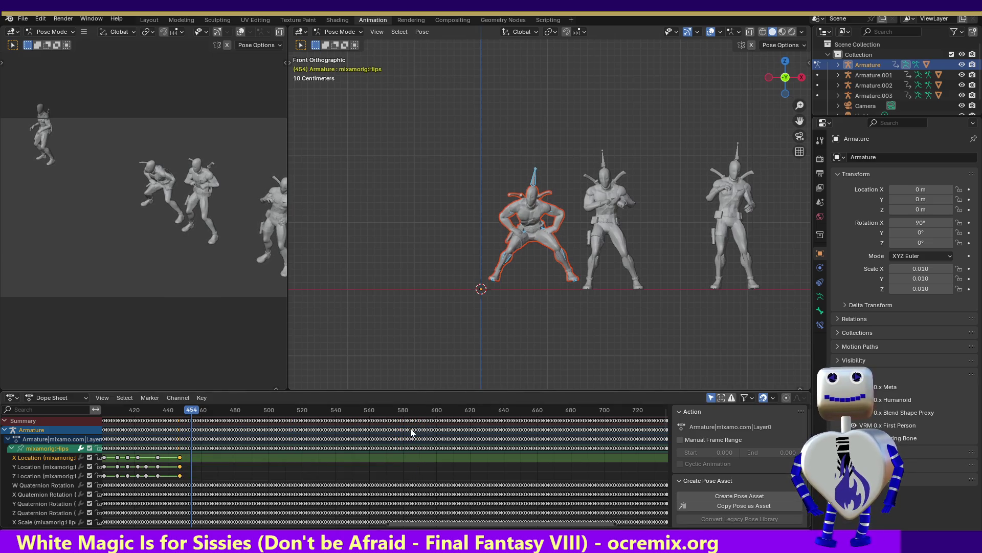
{"action": "key", "text": "g"}
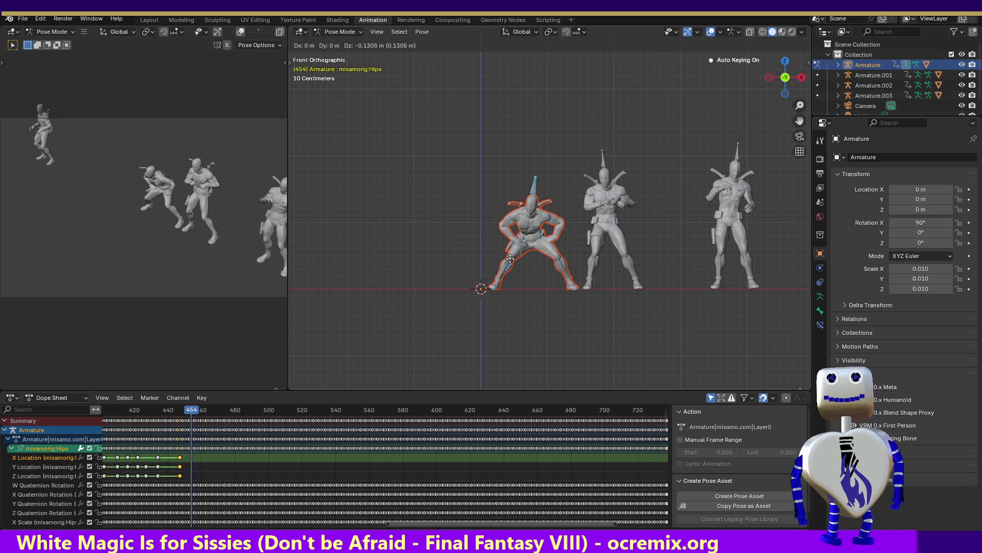
{"action": "left_click", "coordinate": [501, 283]}
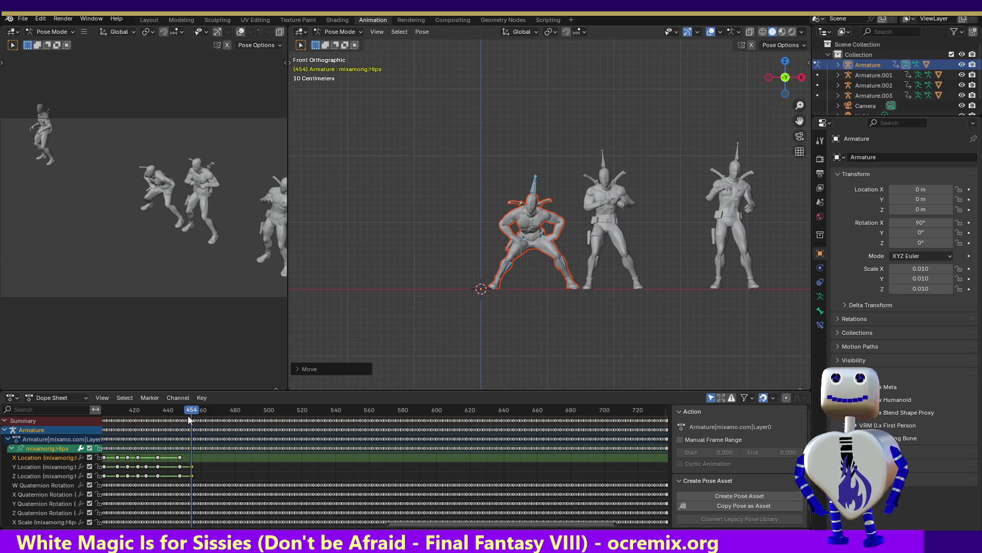
Step: Key adjusted hip positions at frames 463 and 472
{"action": "mouse_move", "coordinate": [191, 408]}
{"action": "left_mouse_down"}
{"action": "mouse_move", "coordinate": [147, 409]}
{"action": "mouse_move", "coordinate": [207, 417]}
{"action": "left_mouse_up"}
{"action": "key", "text": "g"}
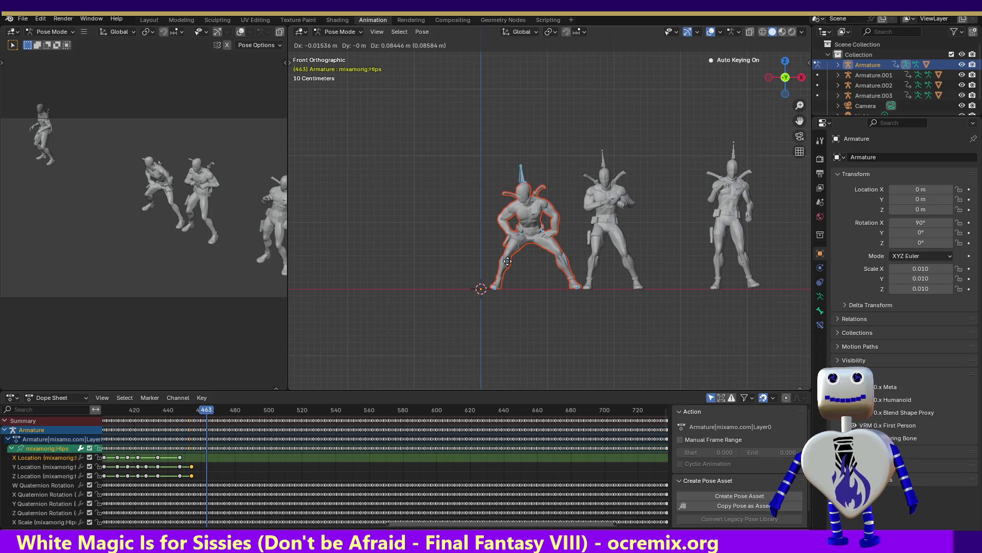
{"action": "left_click", "coordinate": [507, 261]}
{"action": "mouse_move", "coordinate": [206, 411]}
{"action": "left_mouse_down"}
{"action": "mouse_move", "coordinate": [166, 415]}
{"action": "mouse_move", "coordinate": [222, 417]}
{"action": "left_mouse_up"}
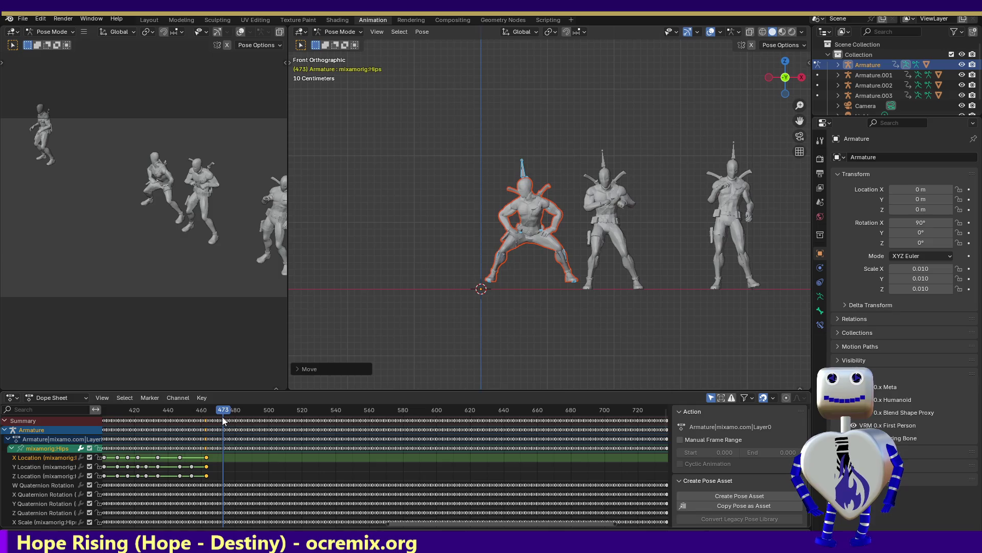
{"action": "key", "text": "g"}
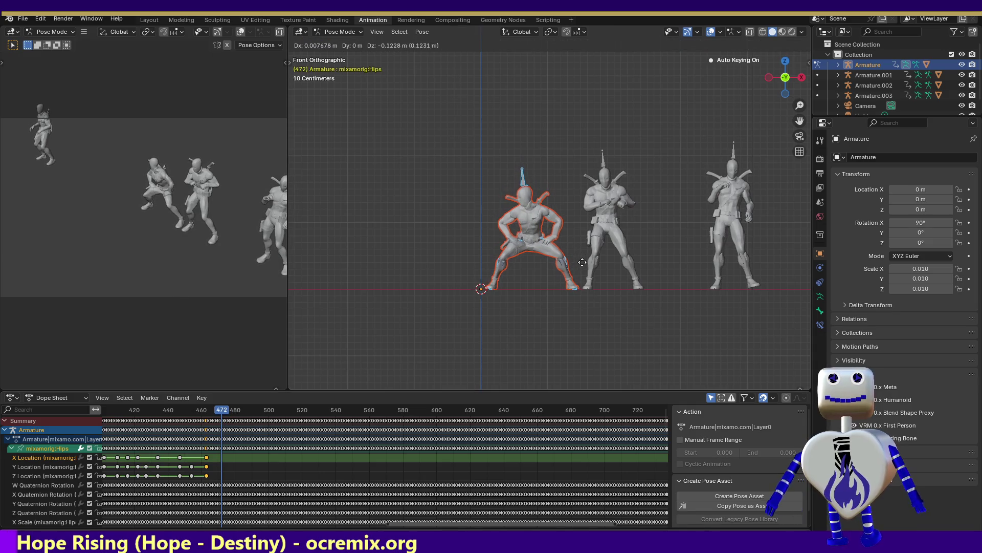
{"action": "left_click", "coordinate": [582, 262]}
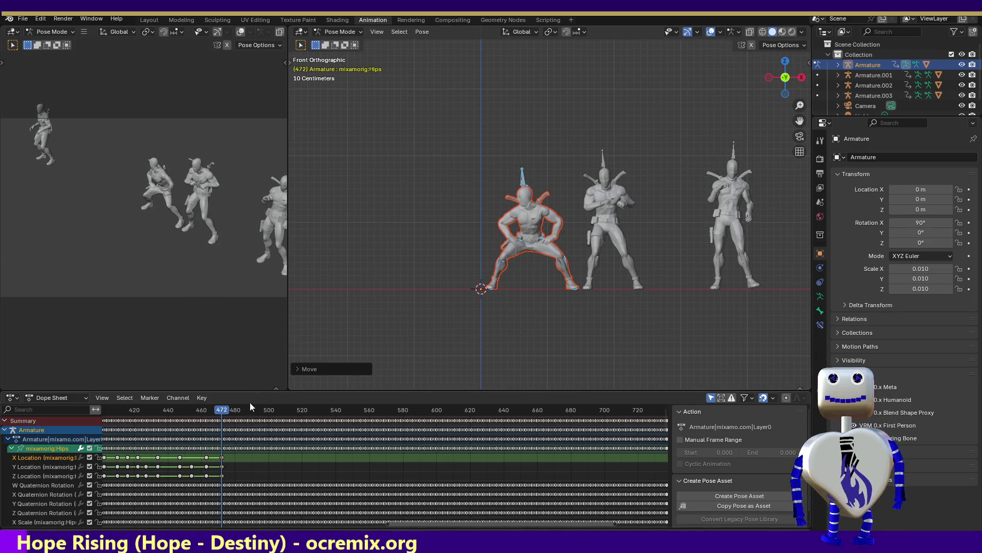
Step: Key adjusted hip positions at frames 476 and 605
{"action": "mouse_move", "coordinate": [216, 410]}
{"action": "left_mouse_down"}
{"action": "mouse_move", "coordinate": [170, 410]}
{"action": "mouse_move", "coordinate": [228, 413]}
{"action": "left_mouse_up"}
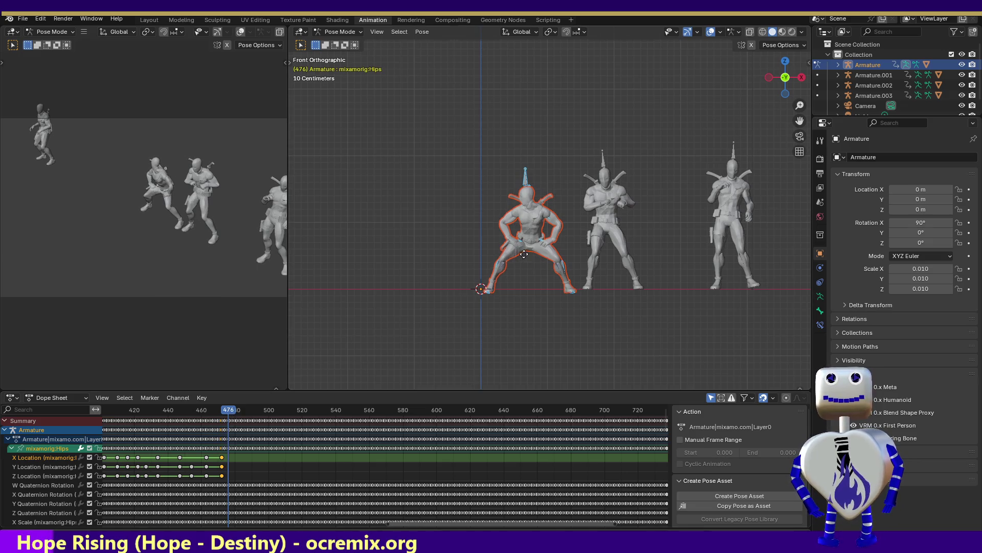
{"action": "key", "text": "g"}
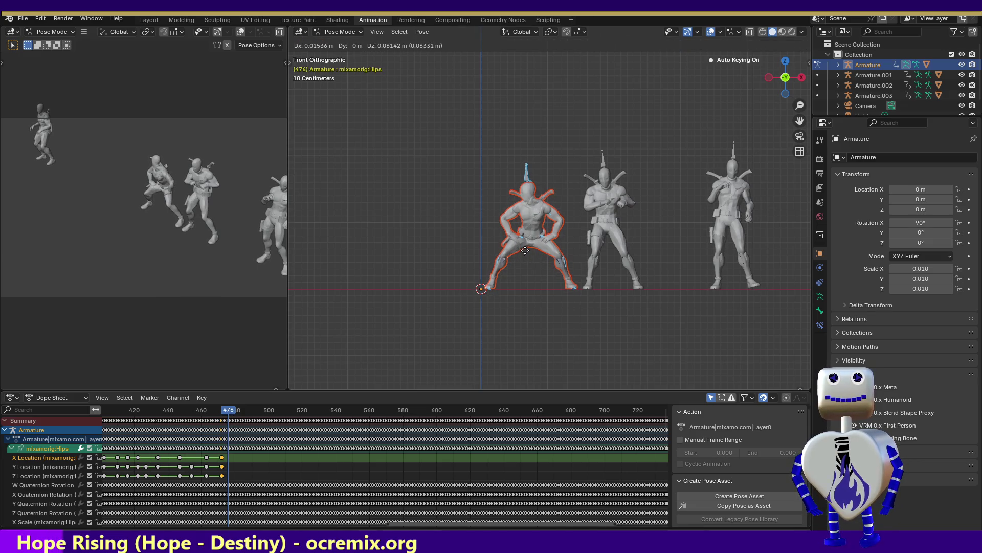
{"action": "left_click", "coordinate": [525, 251]}
{"action": "mouse_move", "coordinate": [226, 407]}
{"action": "left_mouse_down"}
{"action": "mouse_move", "coordinate": [458, 409]}
{"action": "mouse_move", "coordinate": [445, 409]}
{"action": "left_mouse_up"}
{"action": "key", "text": "g"}
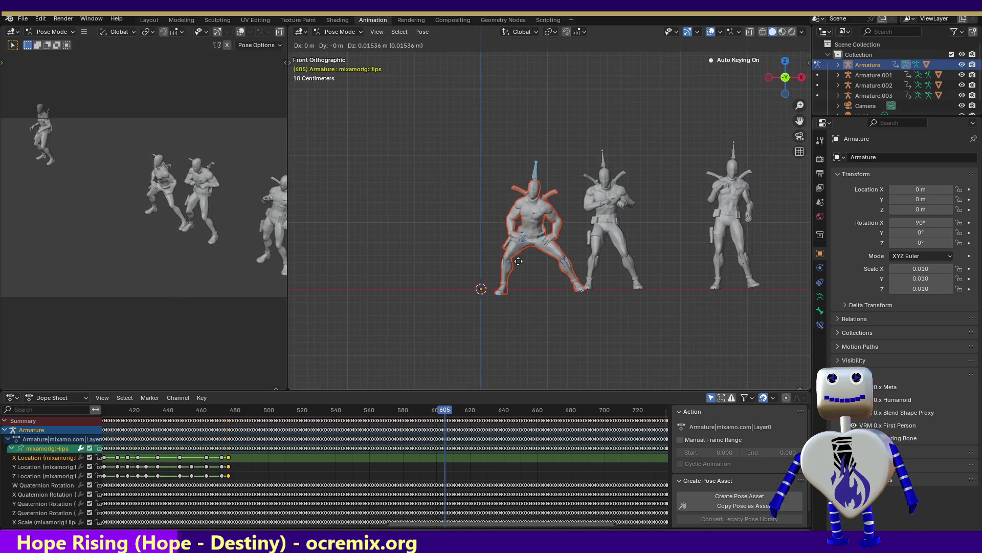
{"action": "left_click", "coordinate": [519, 256]}
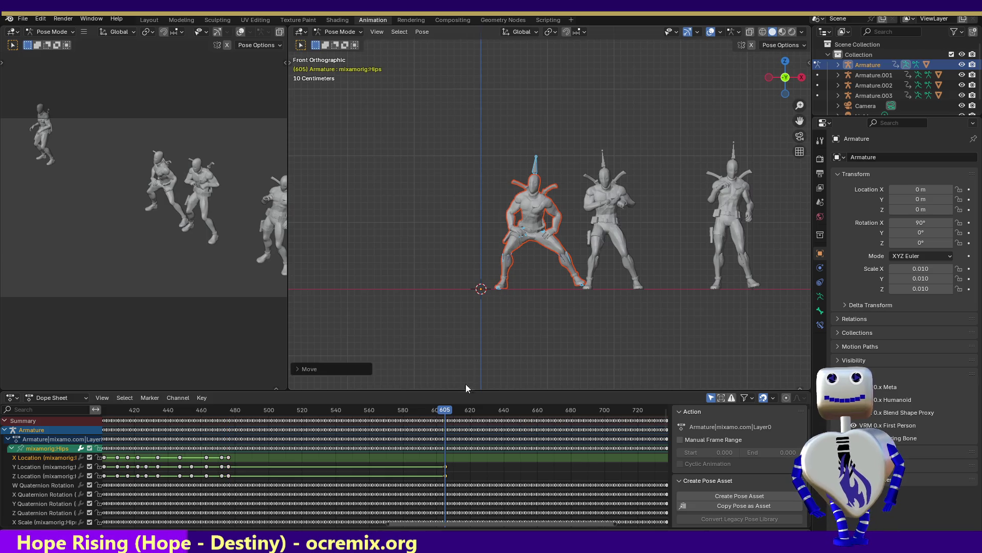
Step: Lower the hips and key them at frame 612, then scrub back to frame 491
{"action": "mouse_move", "coordinate": [446, 414]}
{"action": "left_mouse_down"}
{"action": "mouse_move", "coordinate": [270, 416]}
{"action": "mouse_move", "coordinate": [480, 419]}
{"action": "mouse_move", "coordinate": [456, 419]}
{"action": "left_mouse_up"}
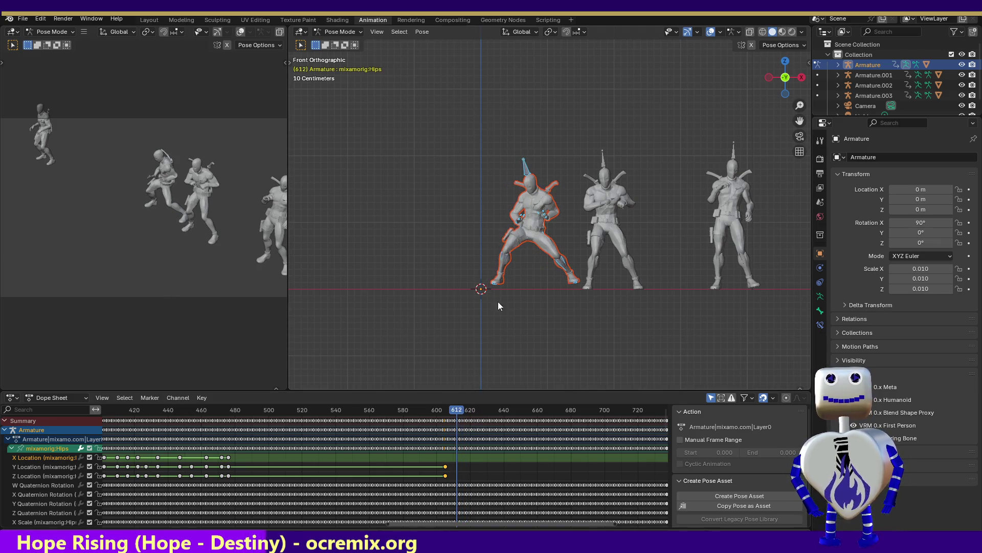
{"action": "key", "text": "g"}
{"action": "left_click", "coordinate": [505, 283]}
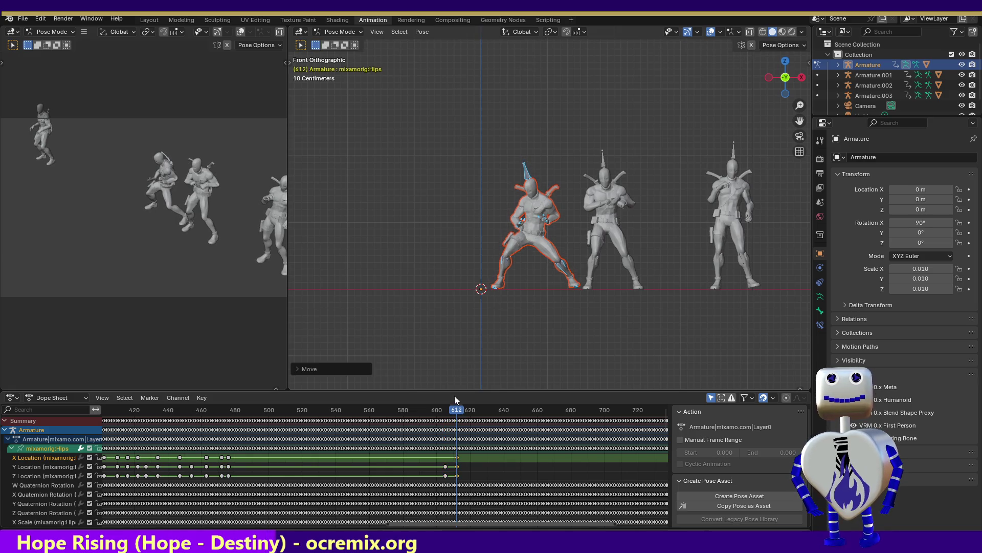
{"action": "mouse_move", "coordinate": [457, 415]}
{"action": "left_mouse_down"}
{"action": "mouse_move", "coordinate": [383, 410]}
{"action": "mouse_move", "coordinate": [393, 407]}
{"action": "left_mouse_up"}
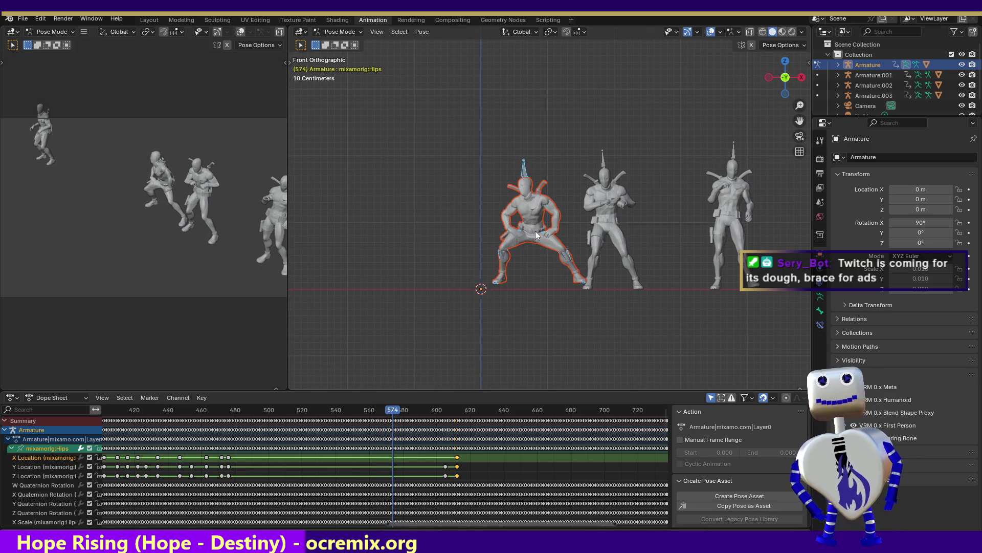
{"action": "left_click_drag", "start_coordinate": [258, 409], "coordinate": [253, 410]}
Step: Adjust and key the hips height at frames 491, 512 and 505, reviewing the motion between them
{"action": "key", "text": "g"}
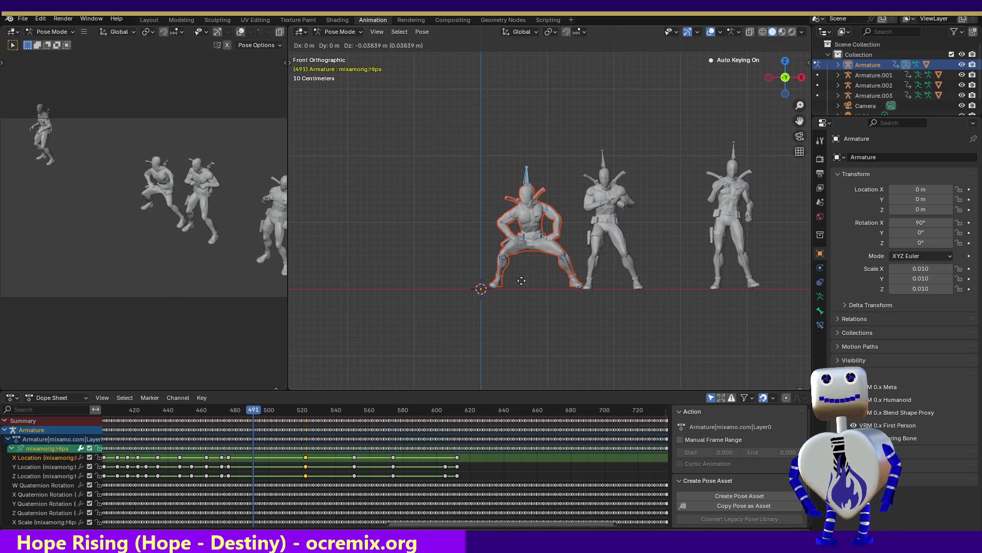
{"action": "left_click", "coordinate": [521, 281]}
{"action": "mouse_move", "coordinate": [265, 414]}
{"action": "left_mouse_down"}
{"action": "mouse_move", "coordinate": [229, 404]}
{"action": "mouse_move", "coordinate": [301, 417]}
{"action": "mouse_move", "coordinate": [290, 412]}
{"action": "left_mouse_up"}
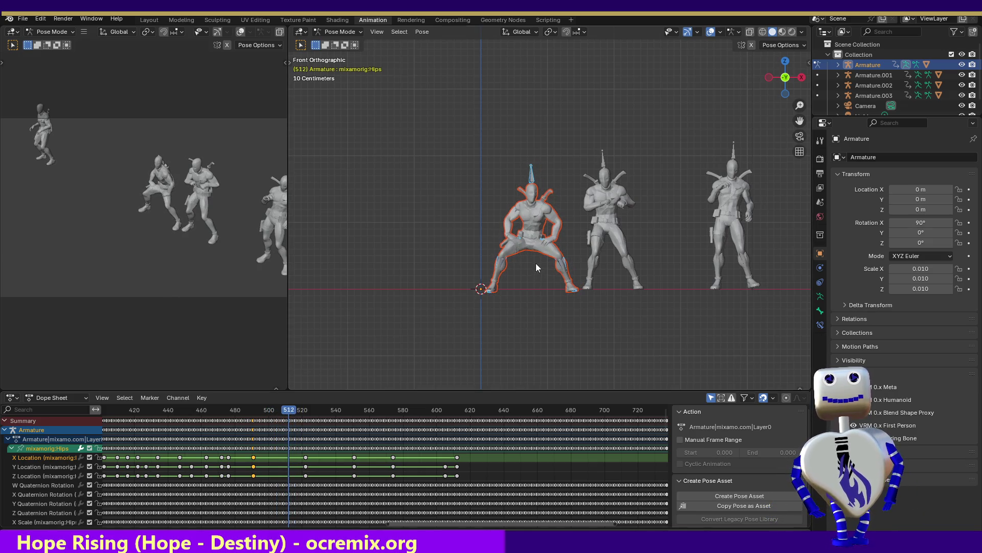
{"action": "key", "text": "g"}
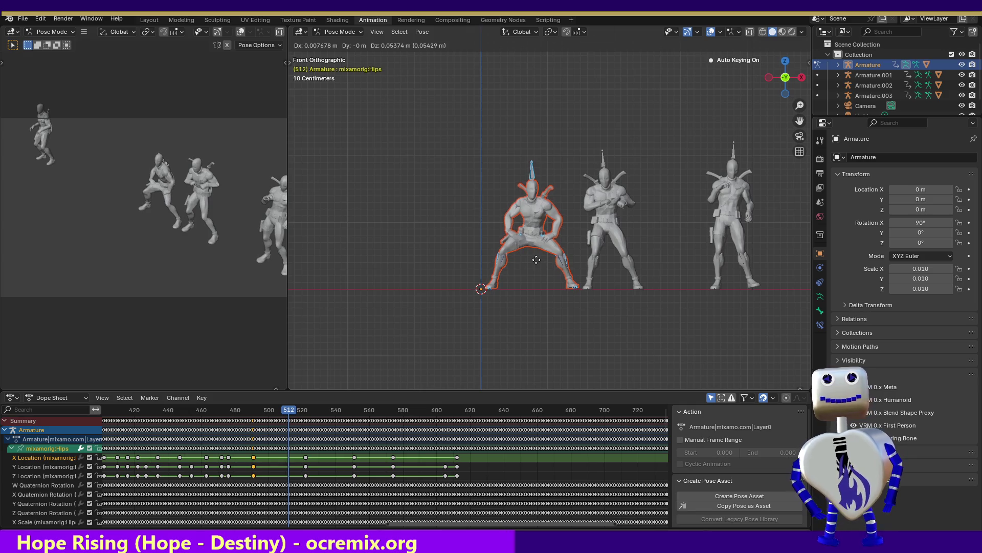
{"action": "left_click", "coordinate": [537, 259]}
{"action": "mouse_move", "coordinate": [293, 411]}
{"action": "left_mouse_down"}
{"action": "mouse_move", "coordinate": [259, 413]}
{"action": "mouse_move", "coordinate": [275, 413]}
{"action": "left_mouse_up"}
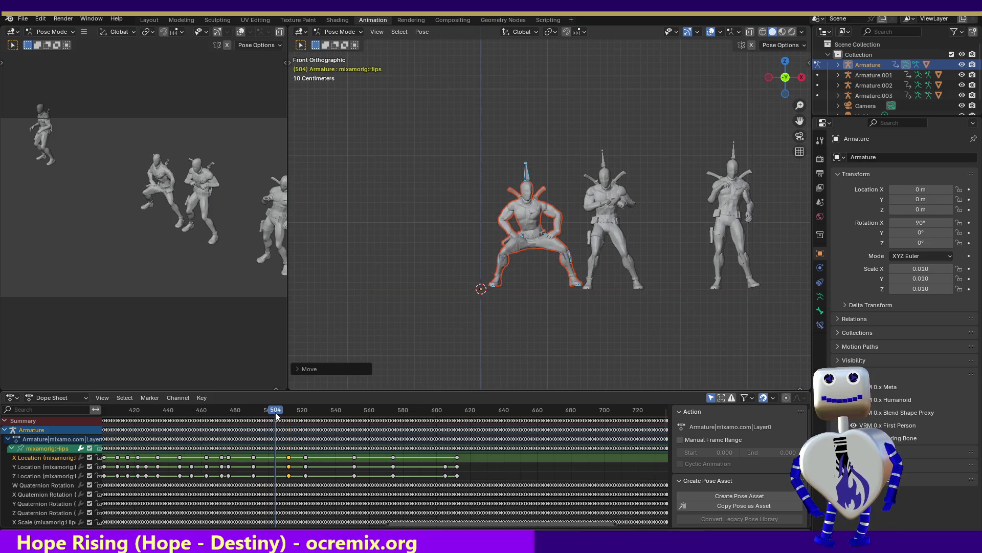
{"action": "key", "text": "g"}
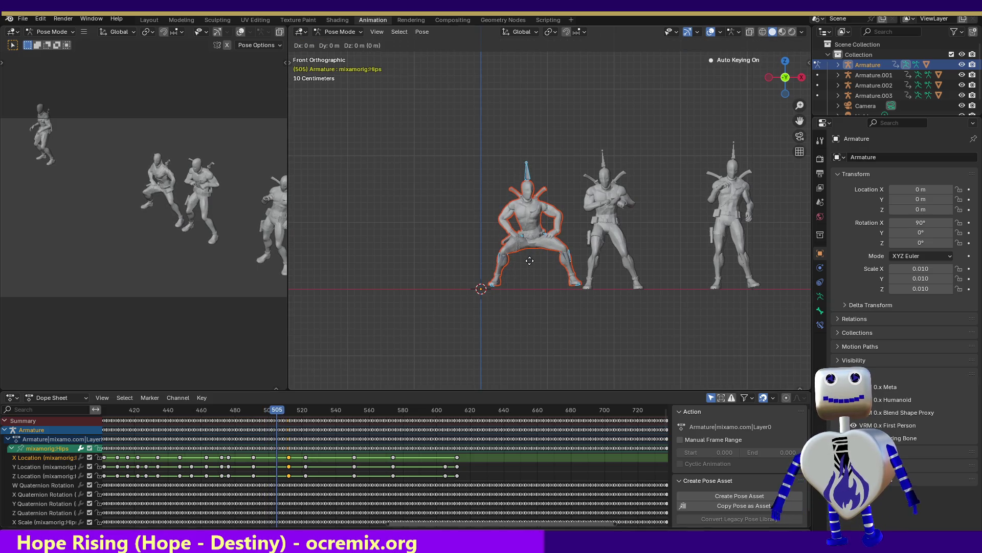
{"action": "left_click", "coordinate": [366, 357]}
{"action": "mouse_move", "coordinate": [285, 411]}
{"action": "left_mouse_down"}
{"action": "mouse_move", "coordinate": [248, 411]}
{"action": "mouse_move", "coordinate": [266, 414]}
{"action": "left_mouse_up"}
Step: Raise the hips at frames 497 and 532 and lower them at 541, keying each pose
{"action": "key", "text": "g"}
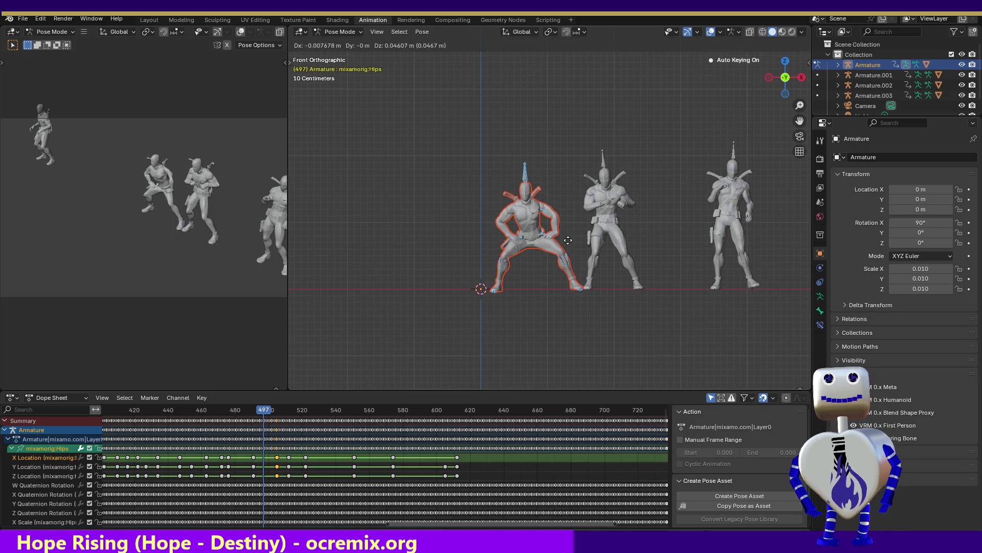
{"action": "left_click", "coordinate": [568, 238]}
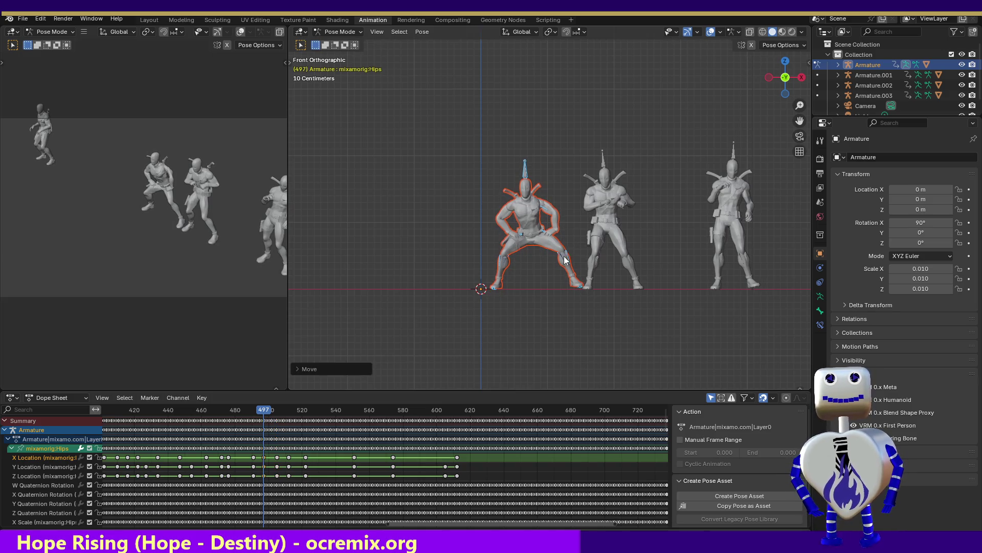
{"action": "mouse_move", "coordinate": [260, 411]}
{"action": "left_mouse_down"}
{"action": "mouse_move", "coordinate": [231, 412]}
{"action": "mouse_move", "coordinate": [322, 410]}
{"action": "left_mouse_up"}
{"action": "key", "text": "g"}
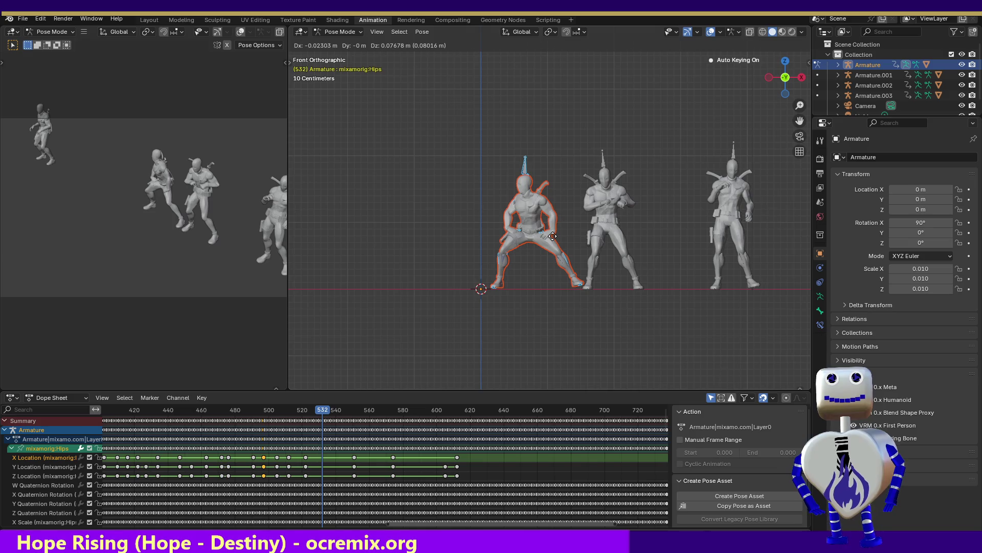
{"action": "left_click", "coordinate": [553, 241]}
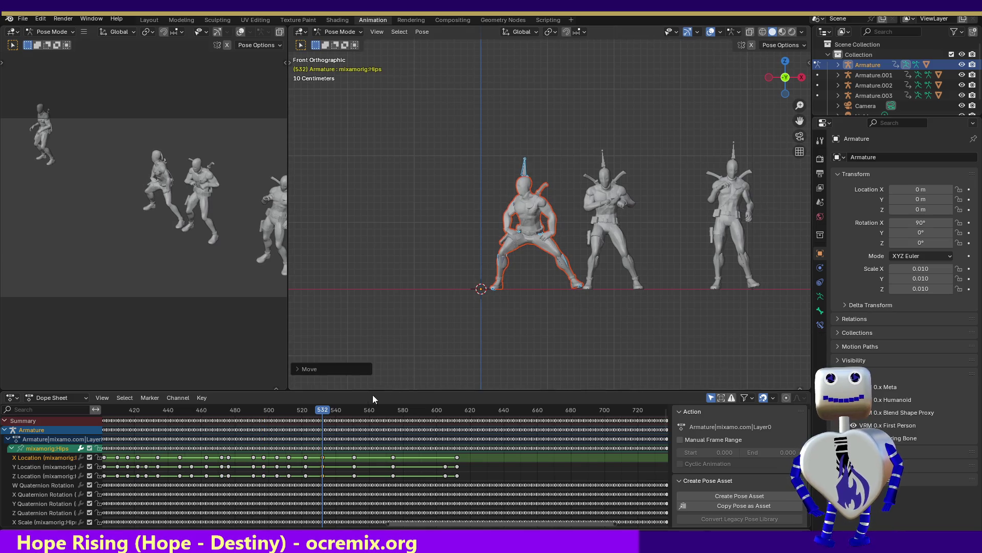
{"action": "mouse_move", "coordinate": [323, 414]}
{"action": "left_mouse_down"}
{"action": "mouse_move", "coordinate": [290, 409]}
{"action": "mouse_move", "coordinate": [348, 413]}
{"action": "mouse_move", "coordinate": [337, 413]}
{"action": "left_mouse_up"}
{"action": "key", "text": "g"}
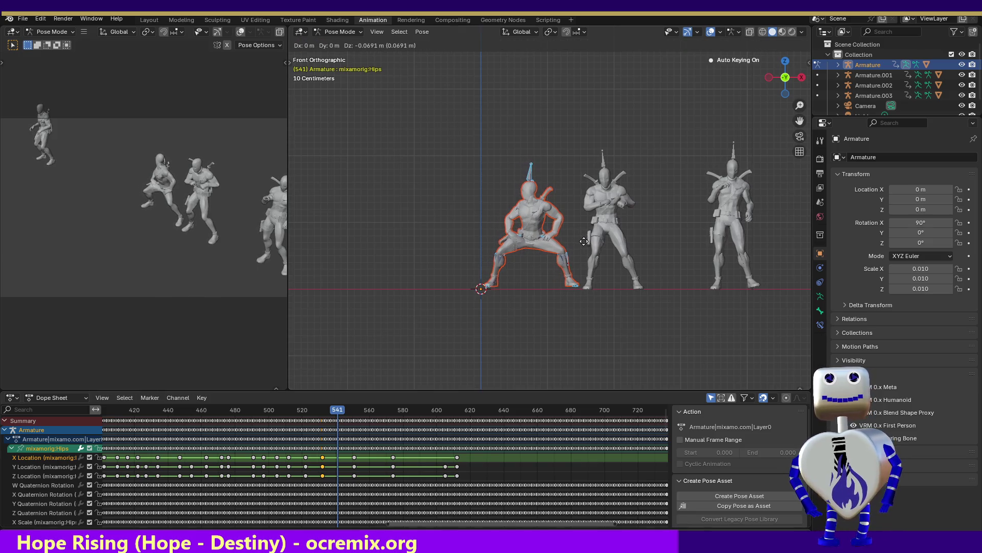
{"action": "left_click", "coordinate": [585, 243]}
{"action": "mouse_move", "coordinate": [343, 406]}
{"action": "left_mouse_down"}
{"action": "mouse_move", "coordinate": [318, 406]}
{"action": "mouse_move", "coordinate": [430, 417]}
{"action": "left_mouse_up"}
Step: Re-key the hips height at frames 596, 585 and 559, reviewing the motion back to 544
{"action": "key", "text": "g"}
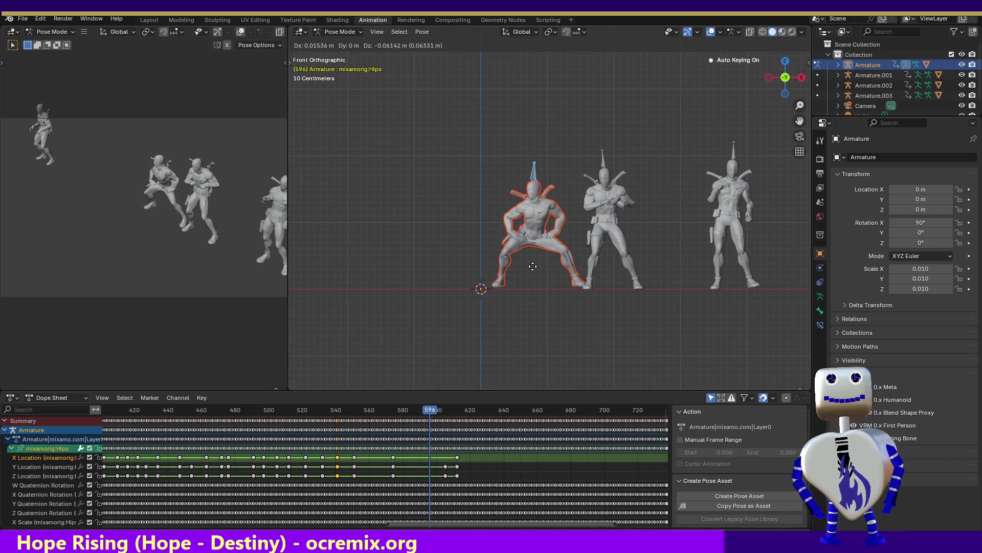
{"action": "left_click", "coordinate": [529, 266]}
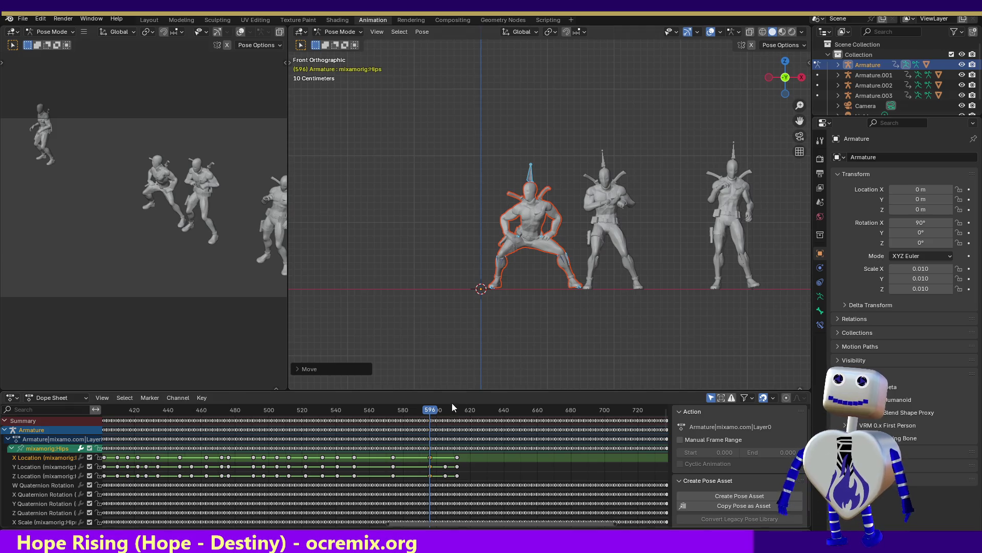
{"action": "left_click_drag", "start_coordinate": [424, 409], "coordinate": [414, 409]}
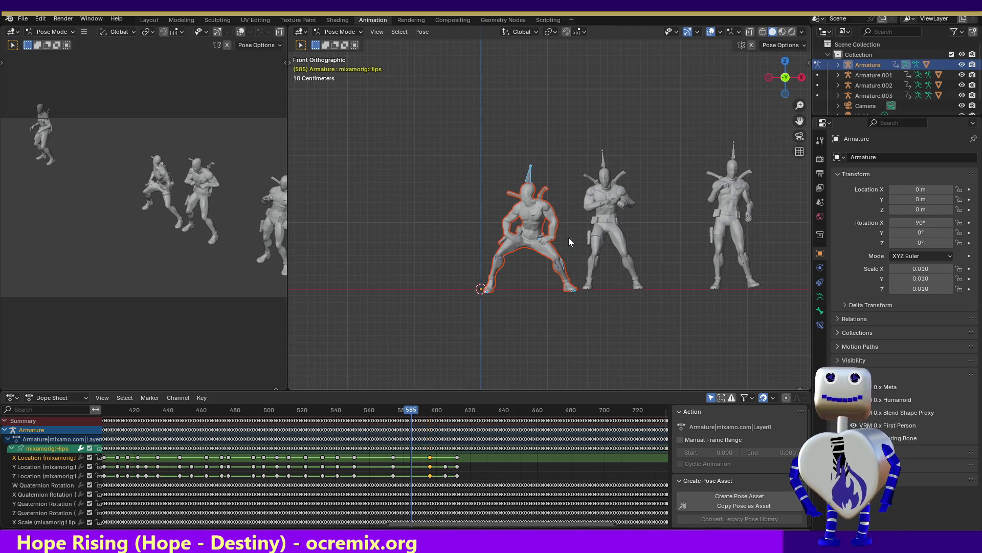
{"action": "key", "text": "g"}
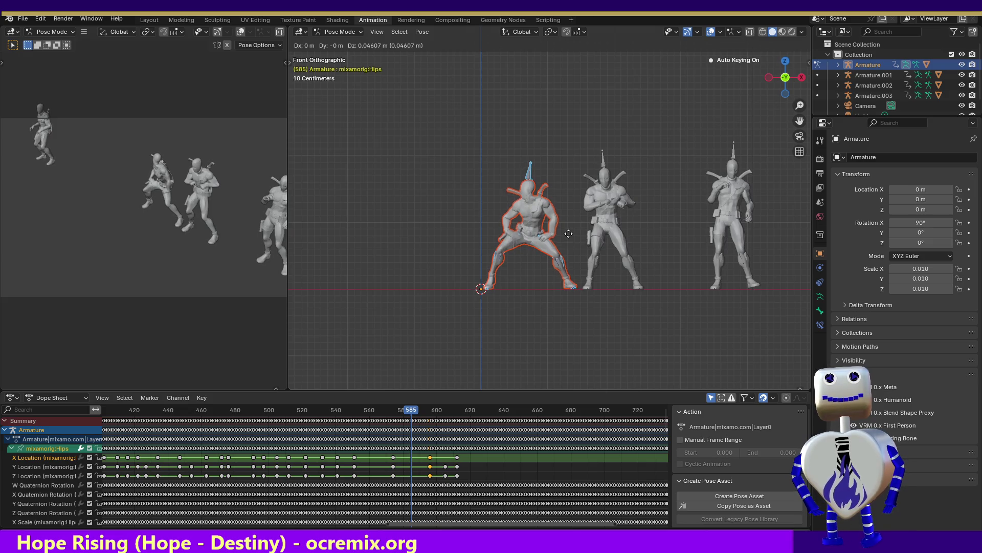
{"action": "left_click", "coordinate": [569, 234]}
{"action": "left_click_drag", "start_coordinate": [408, 413], "coordinate": [367, 404]}
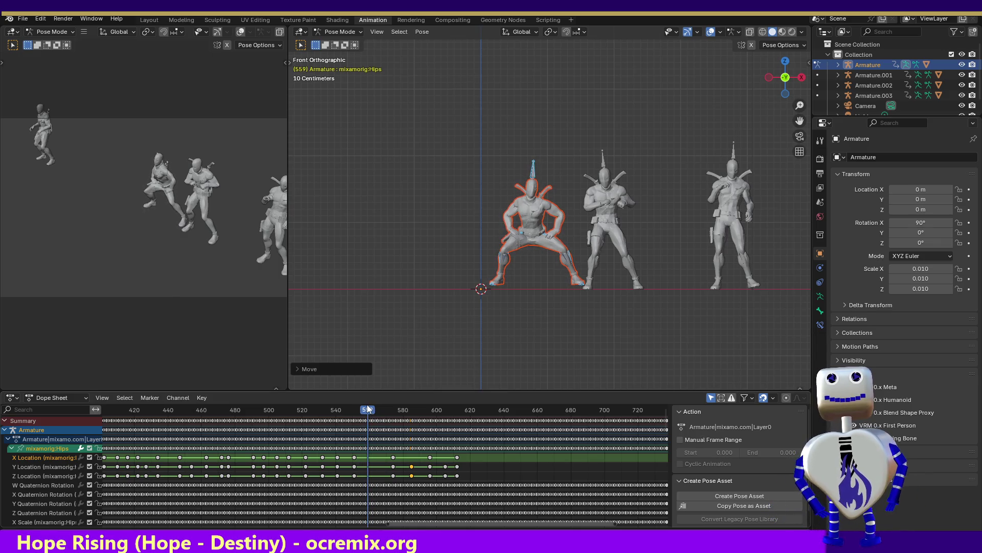
{"action": "key", "text": "g"}
{"action": "left_click", "coordinate": [528, 270]}
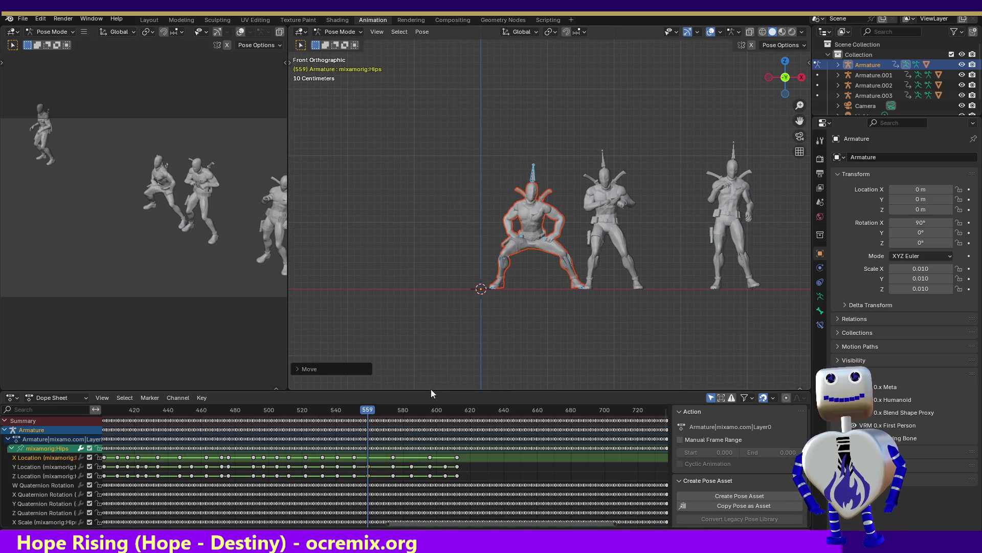
{"action": "mouse_move", "coordinate": [379, 407]}
{"action": "left_mouse_down"}
{"action": "mouse_move", "coordinate": [340, 406]}
{"action": "mouse_move", "coordinate": [383, 409]}
{"action": "left_mouse_up"}
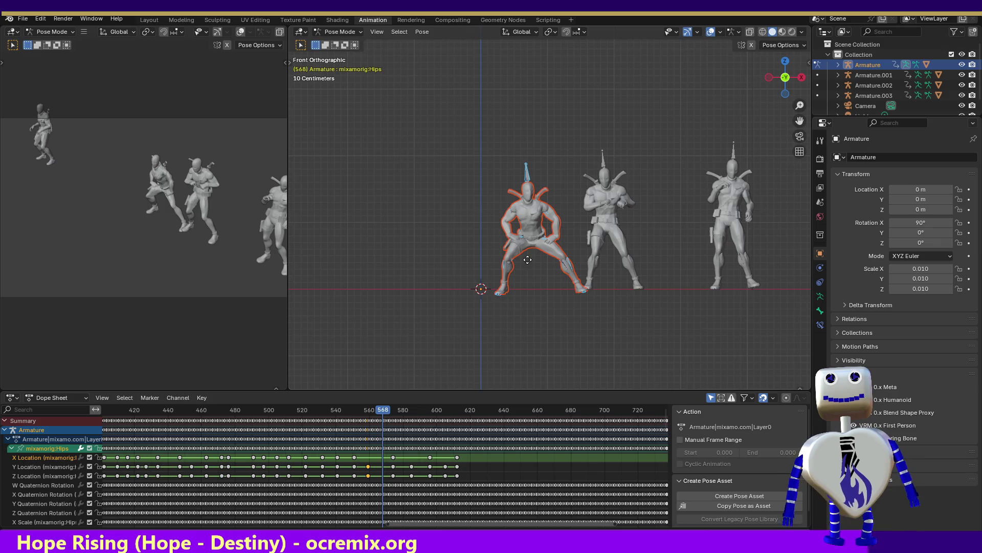
Step: Key adjusted hips positions at frames 568, 599 (lowered) and 620, then check ahead to 645
{"action": "key", "text": "g"}
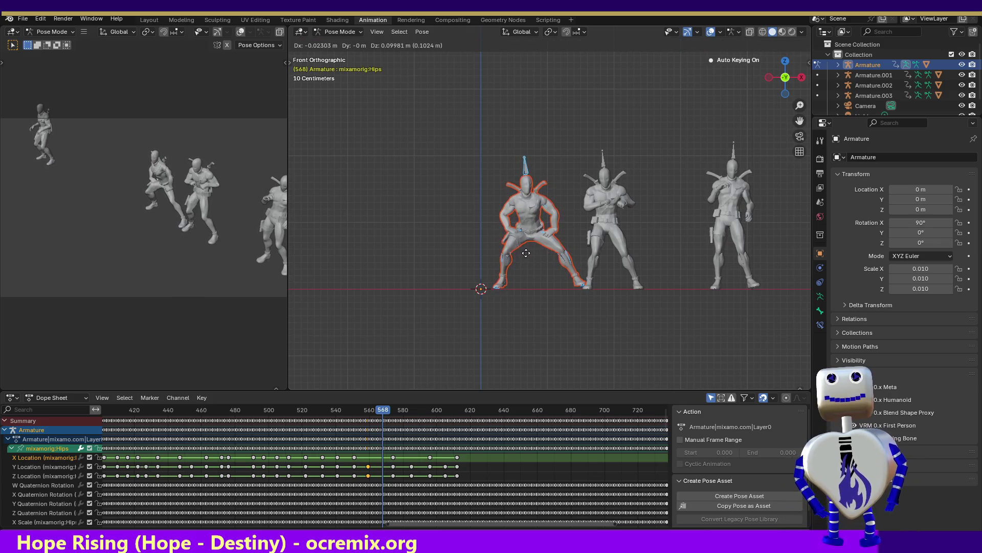
{"action": "left_click", "coordinate": [526, 252]}
{"action": "mouse_move", "coordinate": [386, 414]}
{"action": "left_mouse_down"}
{"action": "mouse_move", "coordinate": [345, 412]}
{"action": "mouse_move", "coordinate": [450, 404]}
{"action": "mouse_move", "coordinate": [435, 406]}
{"action": "left_mouse_up"}
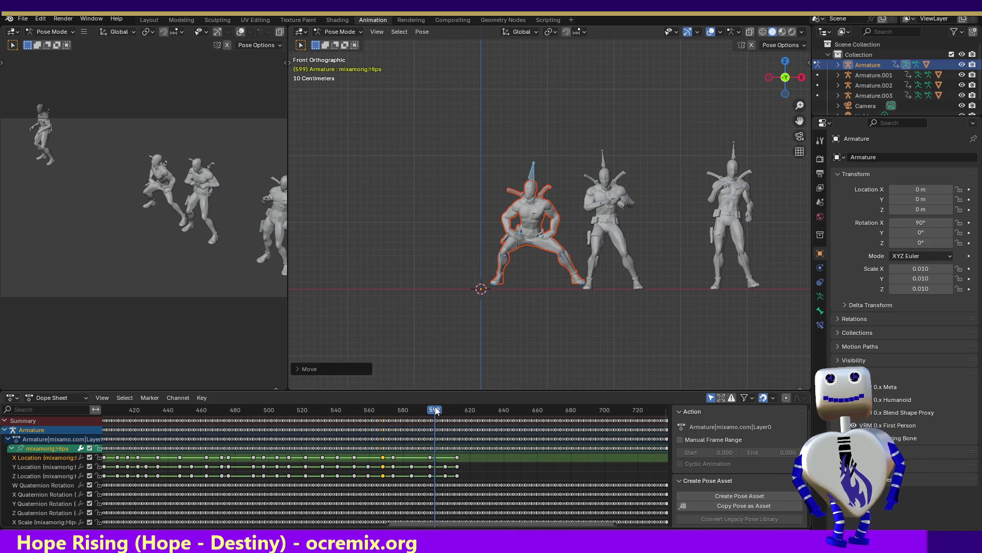
{"action": "key", "text": "g"}
{"action": "left_click", "coordinate": [563, 271]}
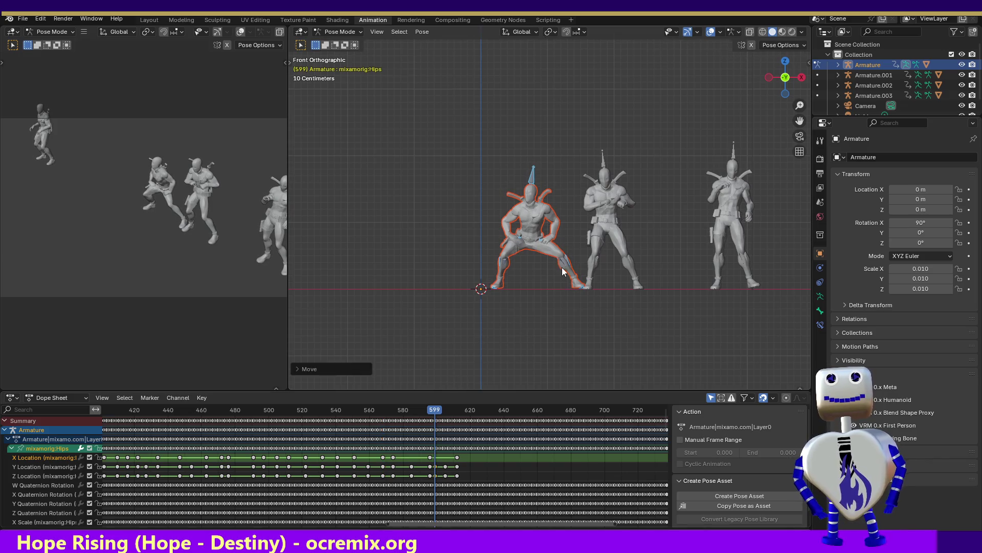
{"action": "left_click_drag", "start_coordinate": [433, 410], "coordinate": [471, 412]}
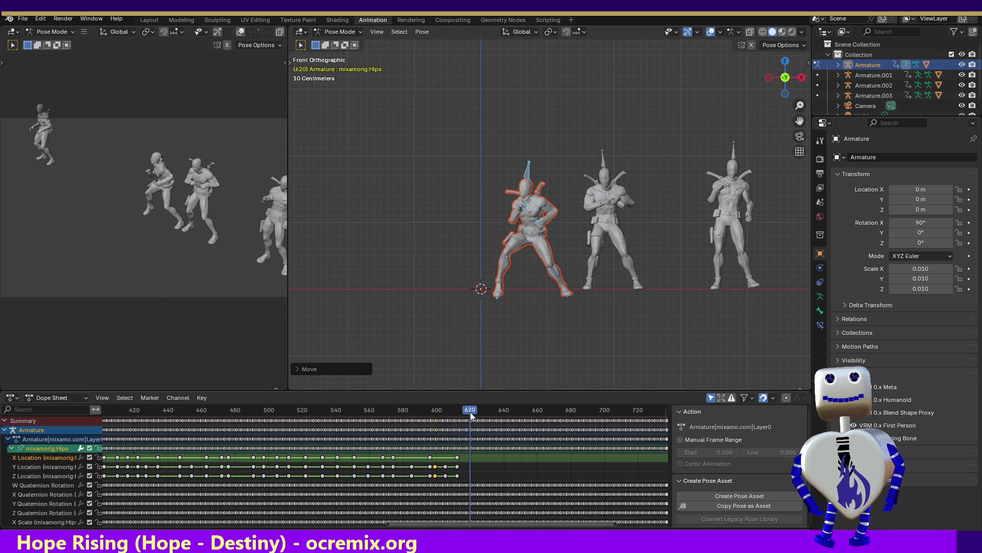
{"action": "key", "text": "g"}
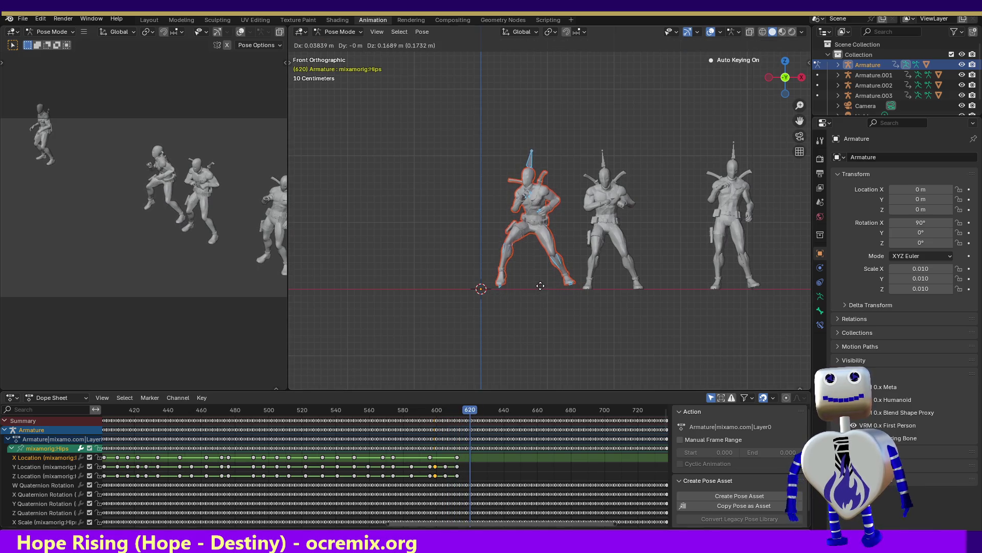
{"action": "left_click", "coordinate": [539, 288]}
{"action": "mouse_move", "coordinate": [471, 410]}
{"action": "left_mouse_down"}
{"action": "mouse_move", "coordinate": [392, 410]}
{"action": "mouse_move", "coordinate": [472, 413]}
{"action": "left_mouse_up"}
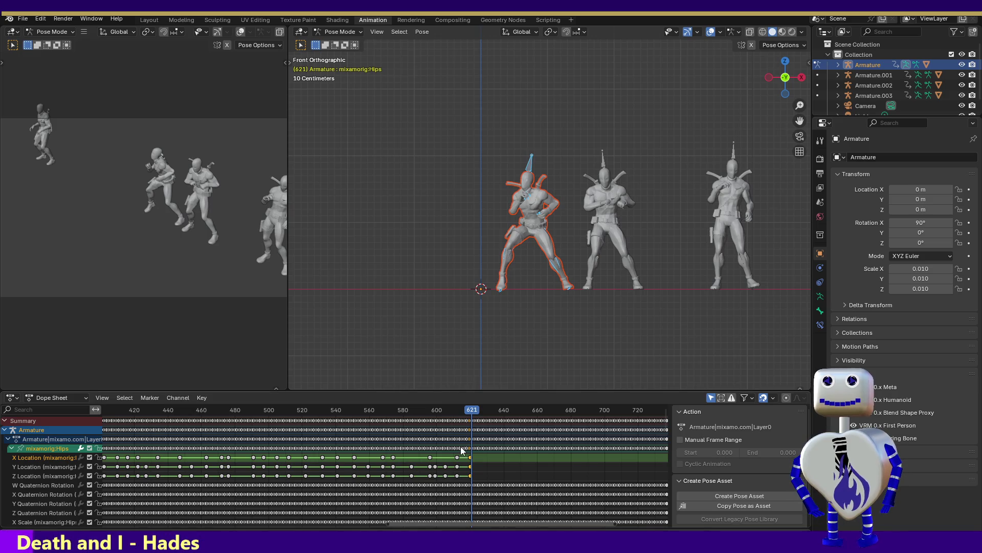
{"action": "mouse_move", "coordinate": [471, 418]}
{"action": "left_mouse_down"}
{"action": "mouse_move", "coordinate": [513, 409]}
{"action": "mouse_move", "coordinate": [501, 409]}
{"action": "left_mouse_up"}
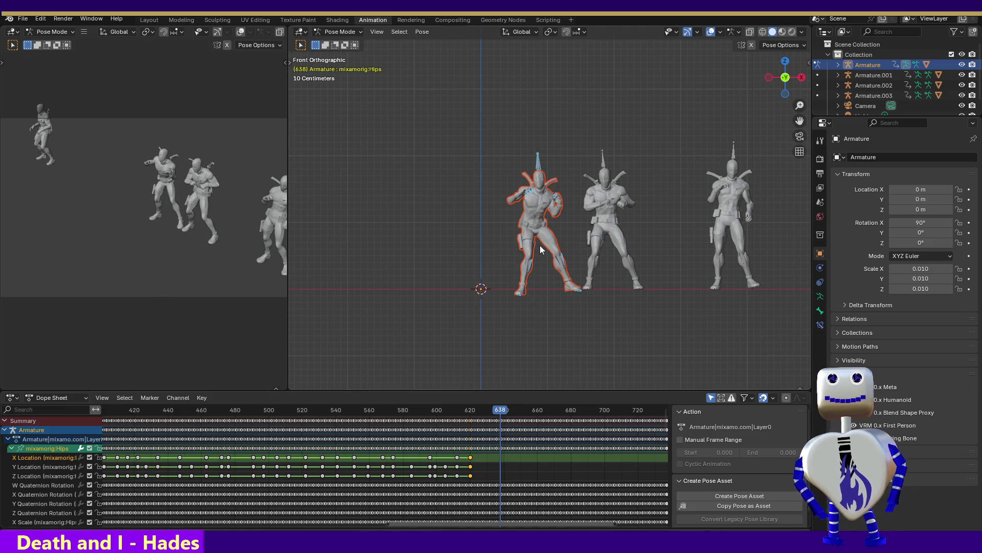
Step: Re-key the hips position at frames 638, 629 and 633
{"action": "key", "text": "g"}
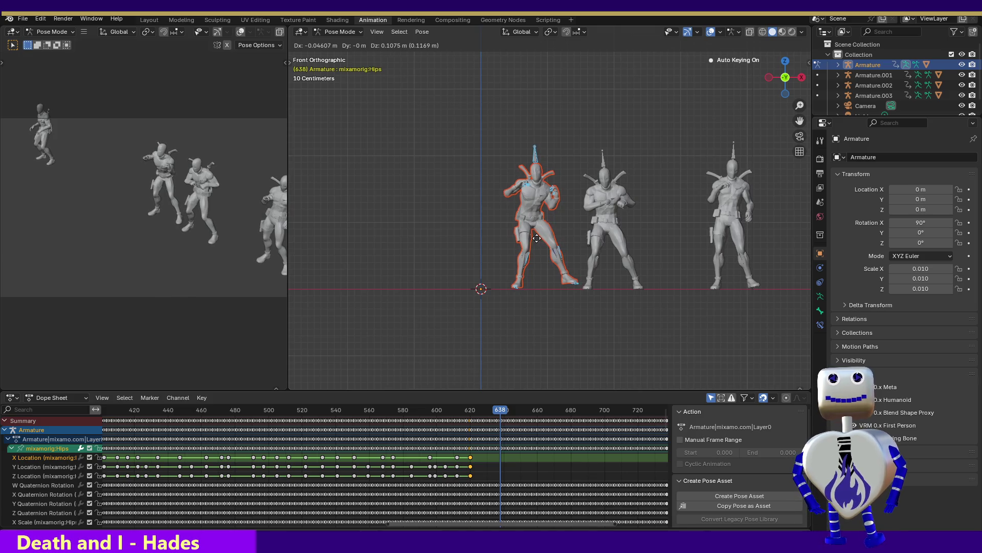
{"action": "left_click", "coordinate": [537, 249]}
{"action": "mouse_move", "coordinate": [489, 407]}
{"action": "left_mouse_down"}
{"action": "mouse_move", "coordinate": [431, 405]}
{"action": "mouse_move", "coordinate": [496, 403]}
{"action": "mouse_move", "coordinate": [485, 403]}
{"action": "left_mouse_up"}
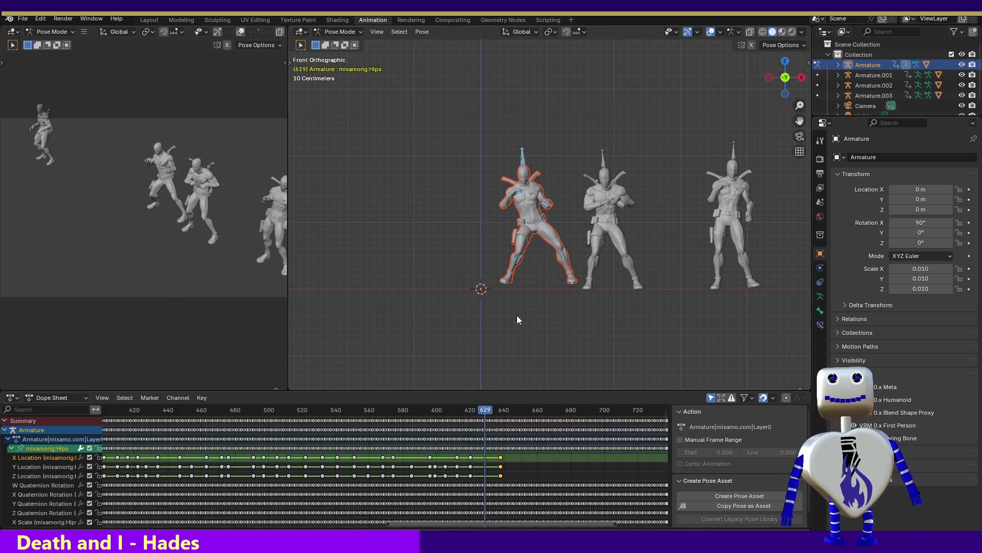
{"action": "key", "text": "g"}
{"action": "left_click", "coordinate": [521, 280]}
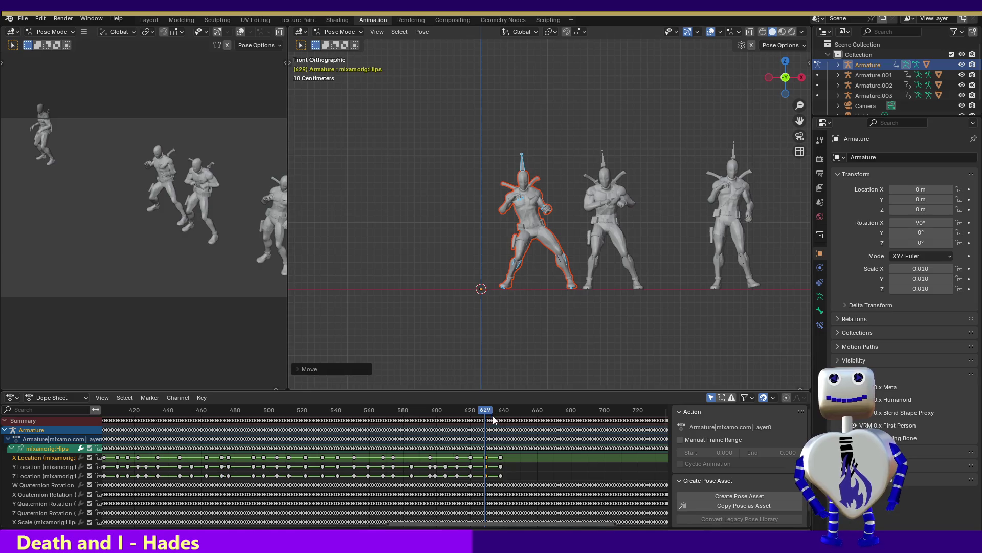
{"action": "mouse_move", "coordinate": [484, 406]}
{"action": "left_mouse_down"}
{"action": "mouse_move", "coordinate": [435, 401]}
{"action": "mouse_move", "coordinate": [497, 400]}
{"action": "mouse_move", "coordinate": [492, 415]}
{"action": "mouse_move", "coordinate": [547, 419]}
{"action": "left_mouse_up"}
{"action": "key", "text": "g"}
{"action": "left_click", "coordinate": [536, 287]}
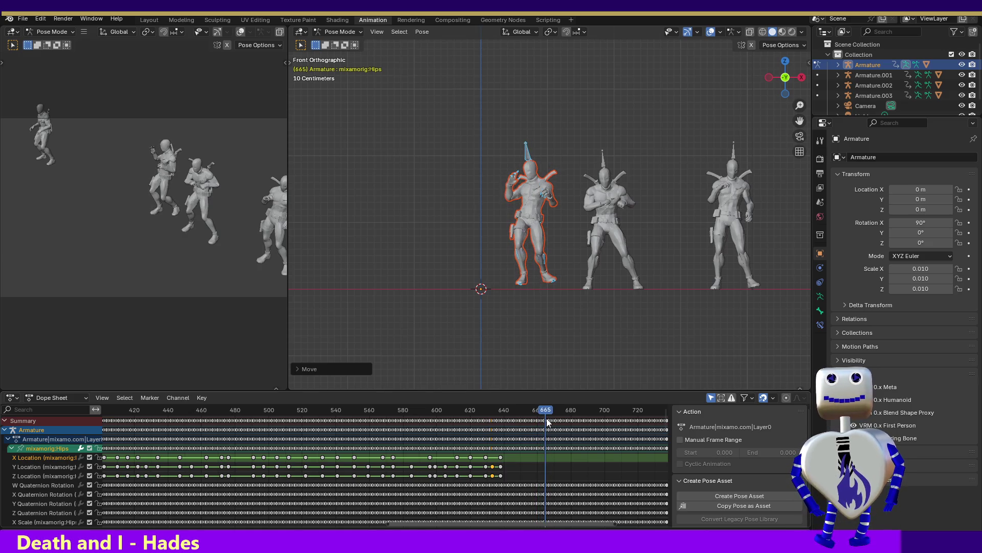
Step: Key the hips at frame 665, raise them slightly, and set the feet on the ground at 649
{"action": "key", "text": "g"}
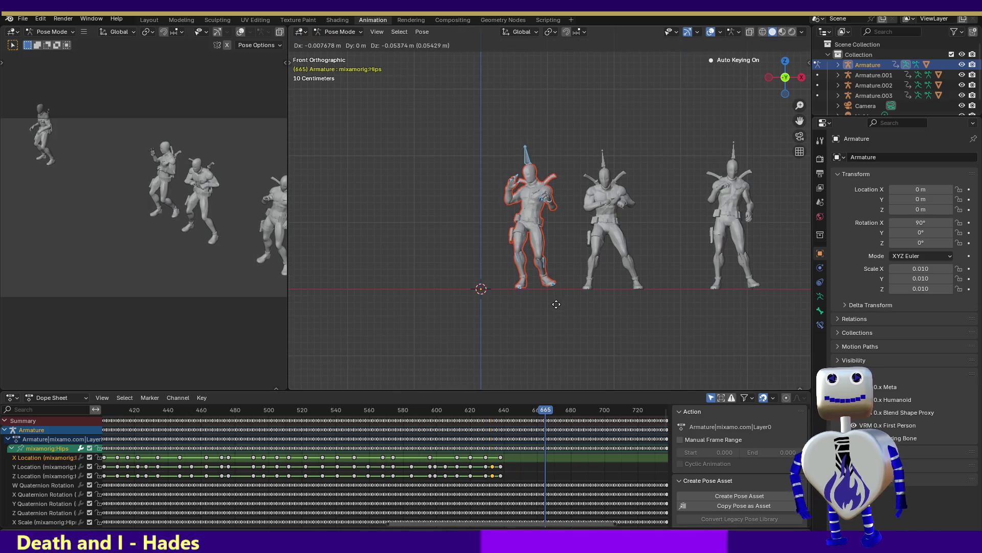
{"action": "left_click", "coordinate": [559, 309]}
{"action": "mouse_move", "coordinate": [542, 413]}
{"action": "left_mouse_down"}
{"action": "mouse_move", "coordinate": [443, 409]}
{"action": "mouse_move", "coordinate": [538, 416]}
{"action": "mouse_move", "coordinate": [471, 414]}
{"action": "mouse_move", "coordinate": [519, 415]}
{"action": "left_mouse_up"}
{"action": "key", "text": "g"}
{"action": "left_click", "coordinate": [532, 301]}
{"action": "key", "text": "g"}
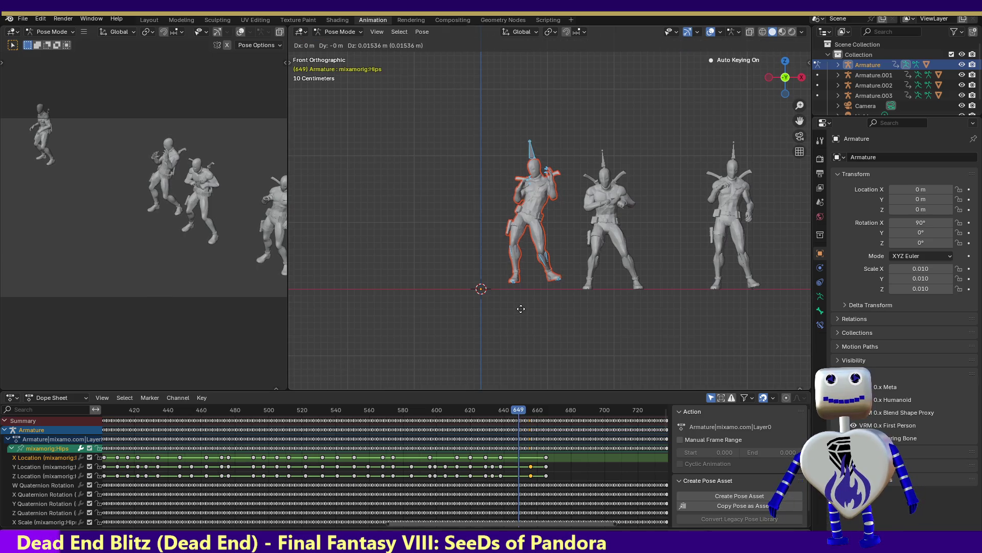
{"action": "left_click", "coordinate": [522, 319]}
{"action": "mouse_move", "coordinate": [519, 412]}
{"action": "left_mouse_down"}
{"action": "mouse_move", "coordinate": [436, 413]}
{"action": "mouse_move", "coordinate": [573, 417]}
{"action": "left_mouse_up"}
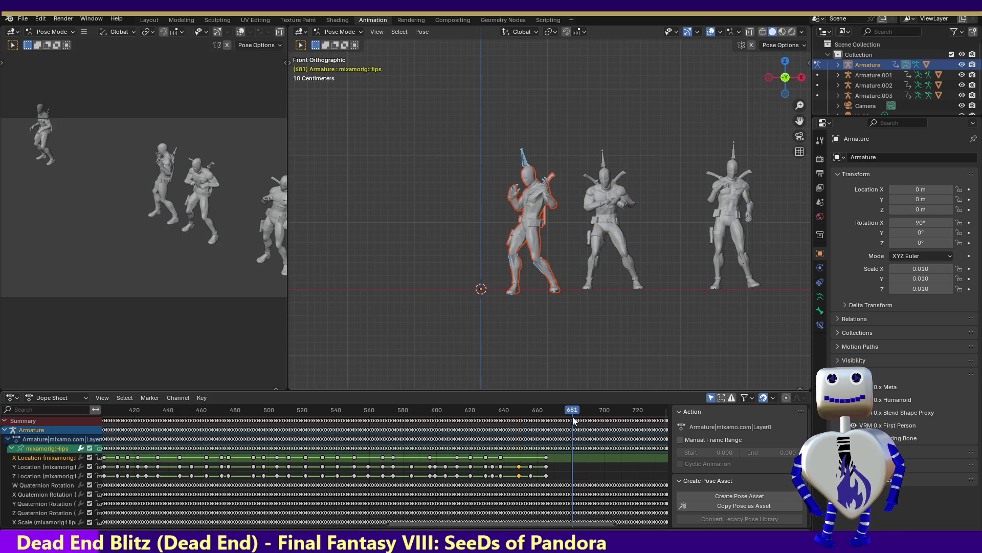
Step: Key corrected hips positions at frames 681 and 715
{"action": "key", "text": "g"}
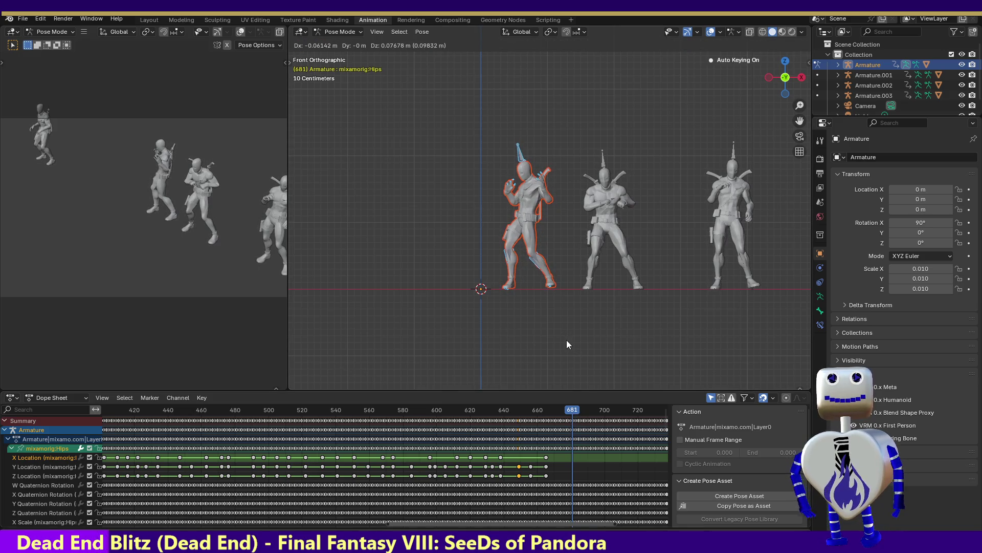
{"action": "left_click", "coordinate": [567, 341]}
{"action": "mouse_move", "coordinate": [568, 410]}
{"action": "left_mouse_down"}
{"action": "mouse_move", "coordinate": [463, 410]}
{"action": "mouse_move", "coordinate": [642, 429]}
{"action": "mouse_move", "coordinate": [630, 413]}
{"action": "left_mouse_up"}
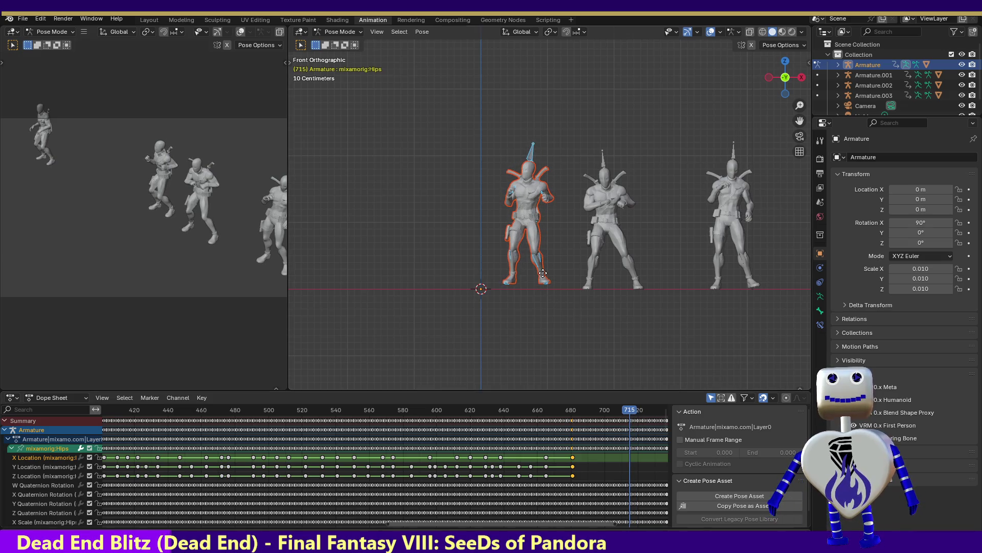
{"action": "key", "text": "g"}
{"action": "left_click", "coordinate": [542, 278]}
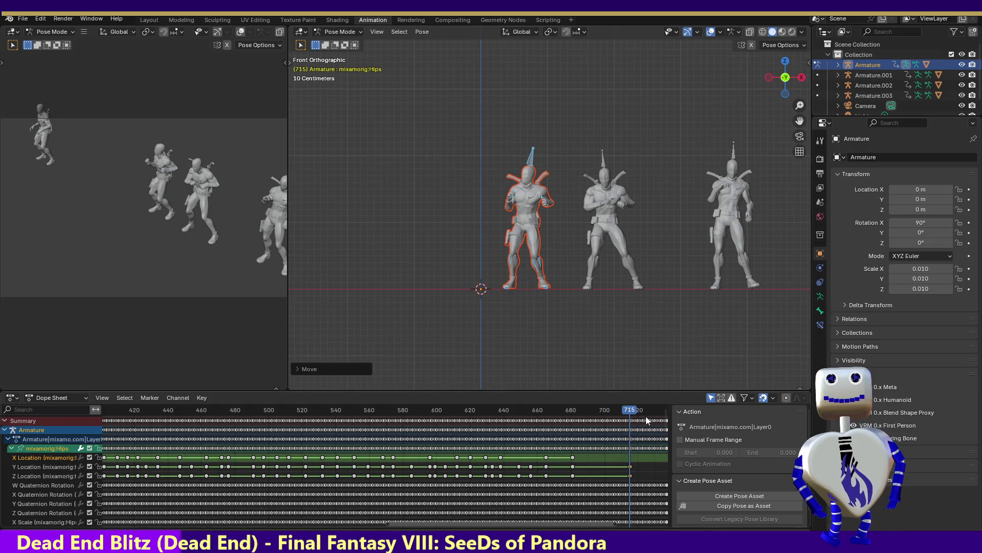
{"action": "mouse_move", "coordinate": [629, 412]}
{"action": "left_mouse_down"}
{"action": "mouse_move", "coordinate": [469, 414]}
{"action": "mouse_move", "coordinate": [615, 422]}
{"action": "left_mouse_up"}
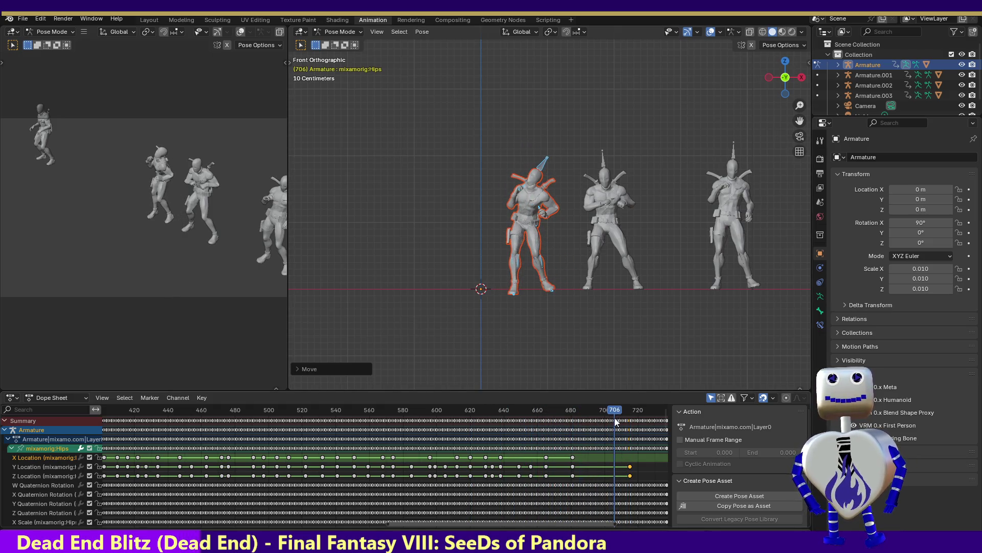
Step: Raise and key the hips at frames 706 and 729, then review the ending
{"action": "key", "text": "g"}
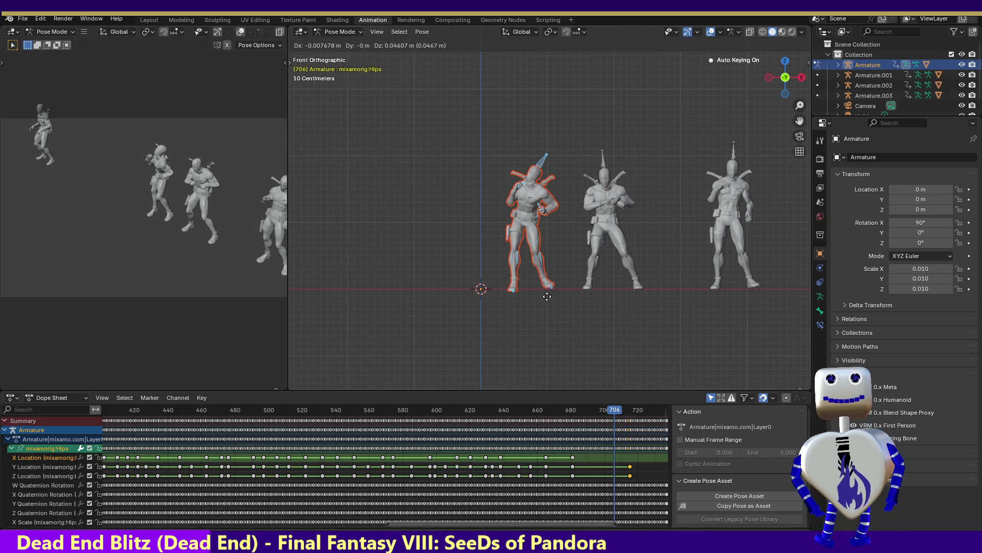
{"action": "left_click", "coordinate": [547, 293]}
{"action": "mouse_move", "coordinate": [608, 410]}
{"action": "left_mouse_down"}
{"action": "mouse_move", "coordinate": [478, 408]}
{"action": "mouse_move", "coordinate": [653, 439]}
{"action": "left_mouse_up"}
{"action": "key", "text": "g"}
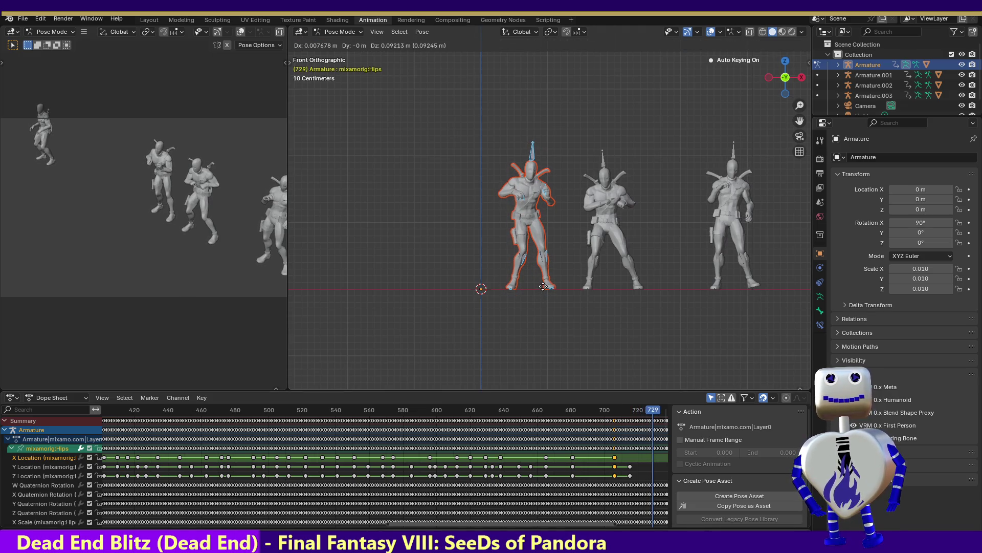
{"action": "left_click", "coordinate": [543, 286]}
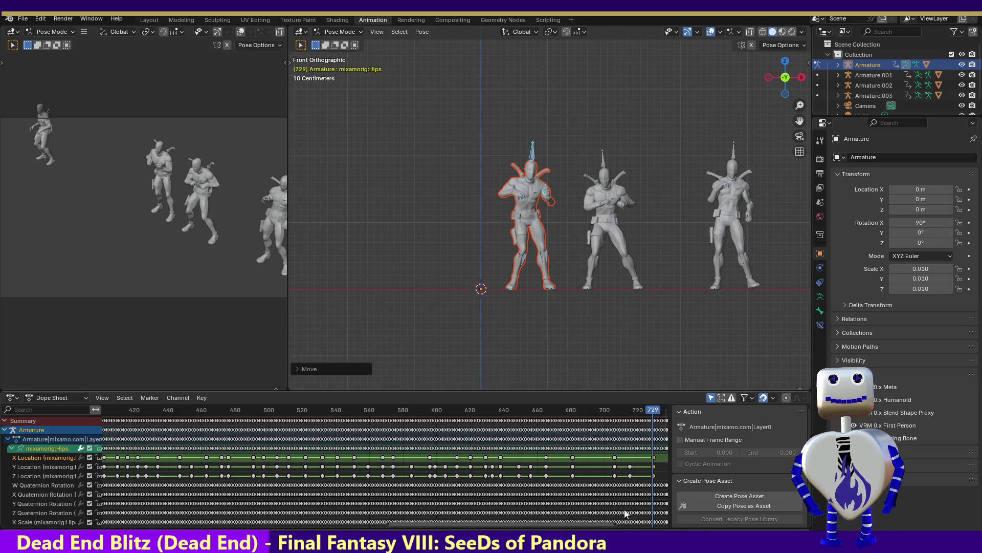
{"action": "left_click_drag", "start_coordinate": [467, 524], "coordinate": [586, 522]}
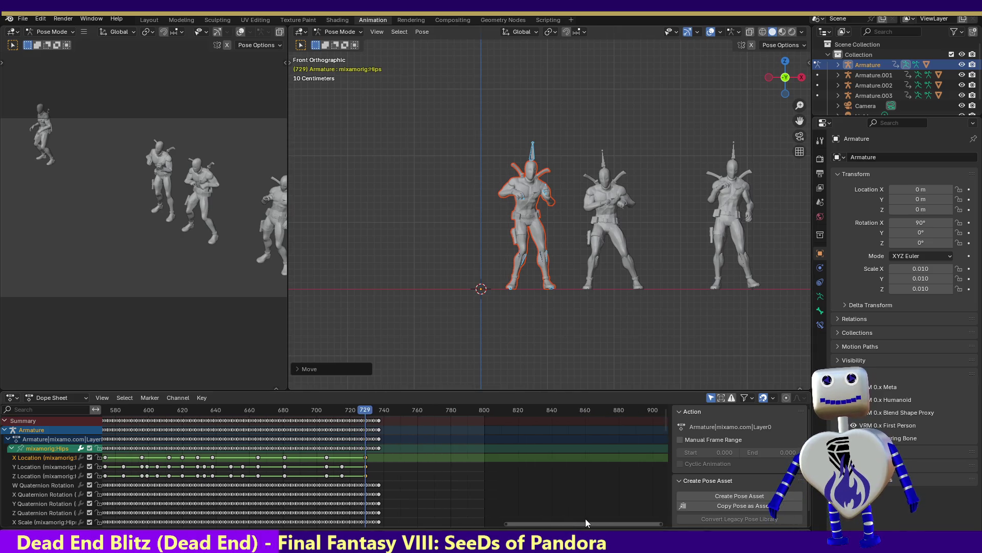
{"action": "mouse_move", "coordinate": [360, 412]}
{"action": "left_mouse_down"}
{"action": "mouse_move", "coordinate": [301, 407]}
{"action": "mouse_move", "coordinate": [379, 412]}
{"action": "left_mouse_up"}
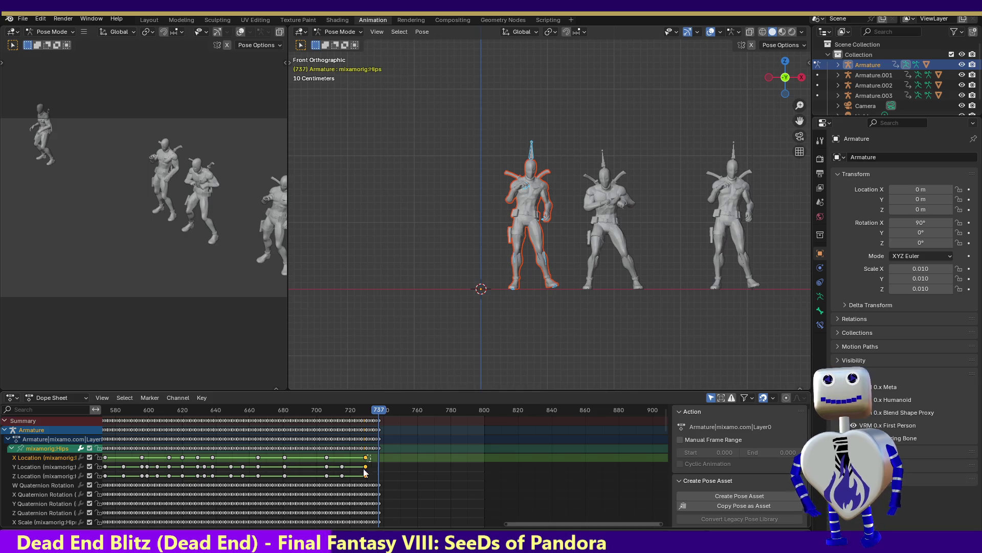
Step: Shift the final keyframes eight frames later so they end near frame 737
{"action": "key", "text": "g"}
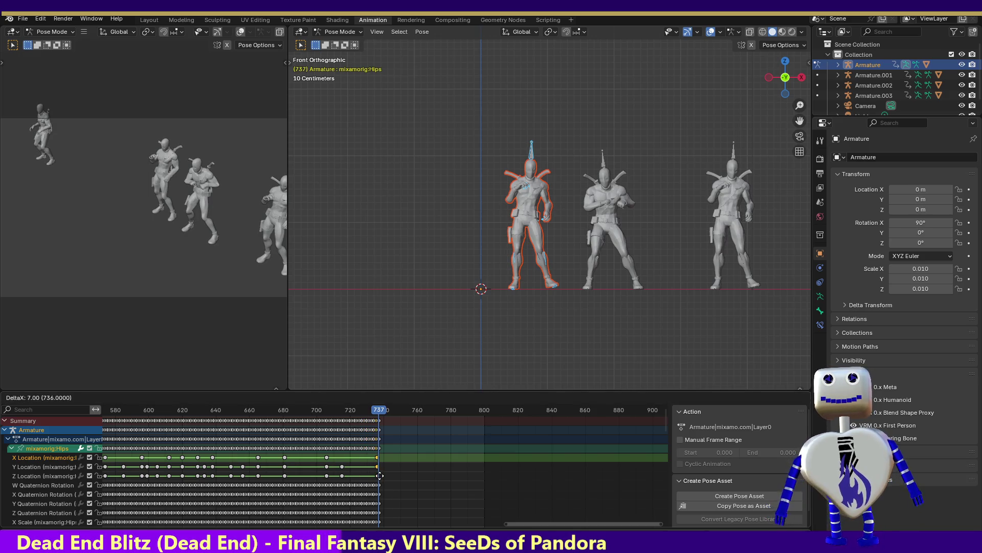
{"action": "left_click", "coordinate": [381, 476]}
{"action": "mouse_move", "coordinate": [379, 412]}
{"action": "left_mouse_down"}
{"action": "mouse_move", "coordinate": [213, 385]}
{"action": "mouse_move", "coordinate": [386, 414]}
{"action": "left_mouse_up"}
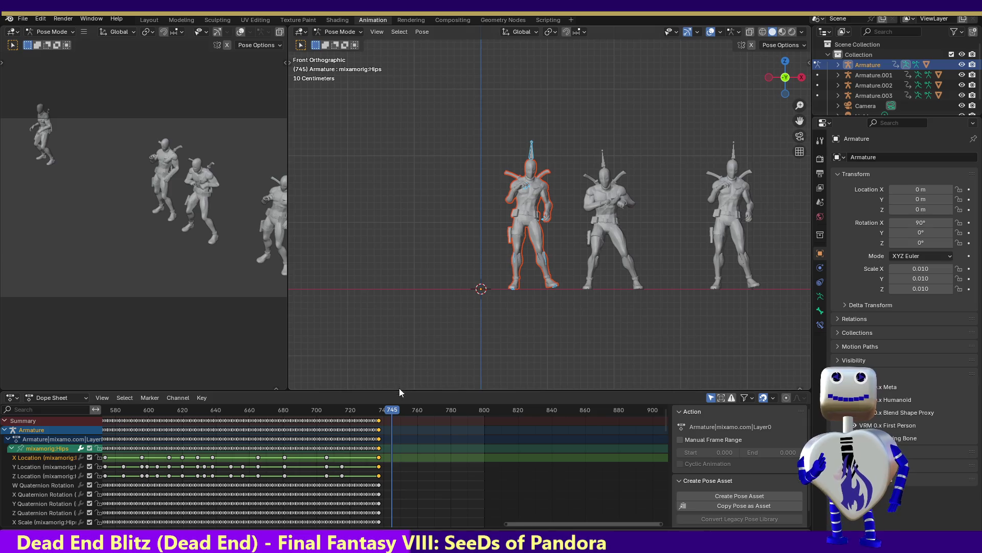
{"action": "mouse_move", "coordinate": [386, 411]}
{"action": "left_mouse_down"}
{"action": "mouse_move", "coordinate": [351, 404]}
{"action": "mouse_move", "coordinate": [3, 408]}
{"action": "left_mouse_up"}
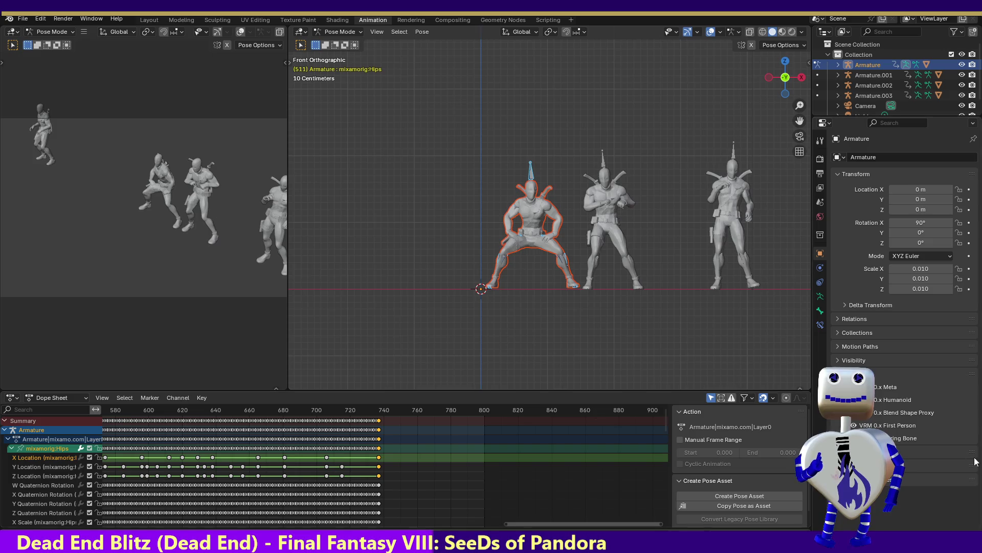
Step: Play the dance from frame 1 through its ending near frame 738
{"action": "key", "text": "shift+Left"}
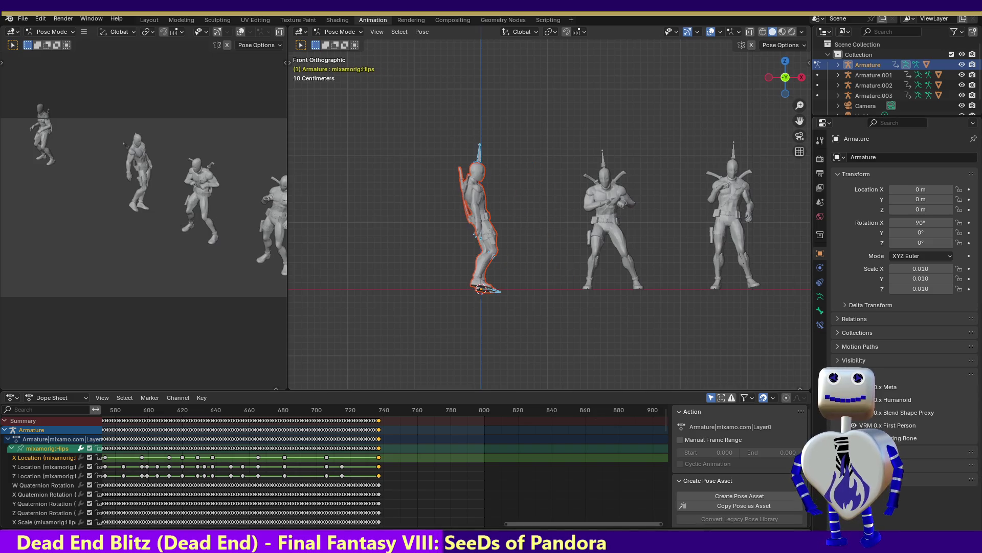
{"action": "key", "text": "space"}
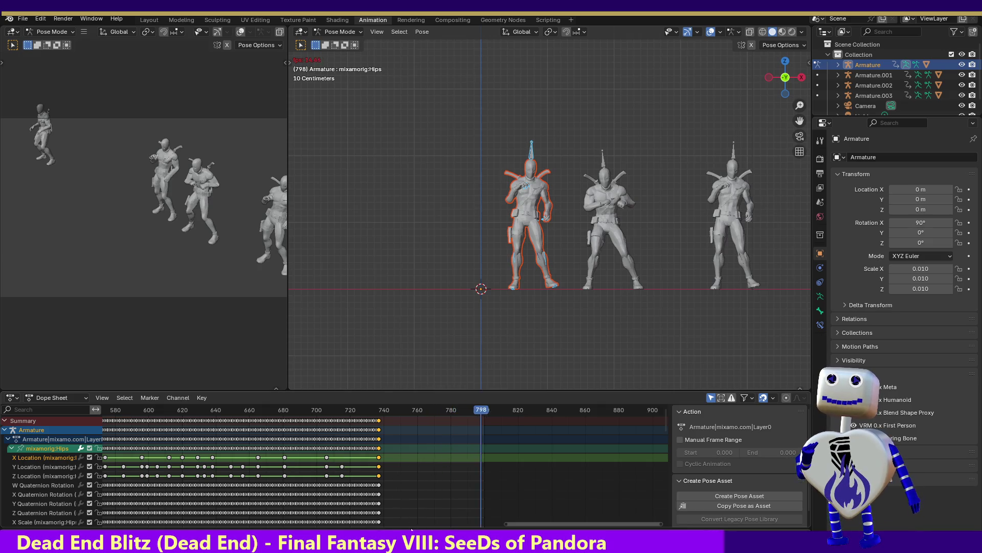
{"action": "mouse_move", "coordinate": [557, 523]}
{"action": "left_mouse_down"}
{"action": "mouse_move", "coordinate": [235, 514]}
{"action": "mouse_move", "coordinate": [299, 517]}
{"action": "left_mouse_up"}
Step: Box-select the later keyframe block from about frame 280 to 470
{"action": "left_click_drag", "start_coordinate": [305, 417], "coordinate": [692, 426]}
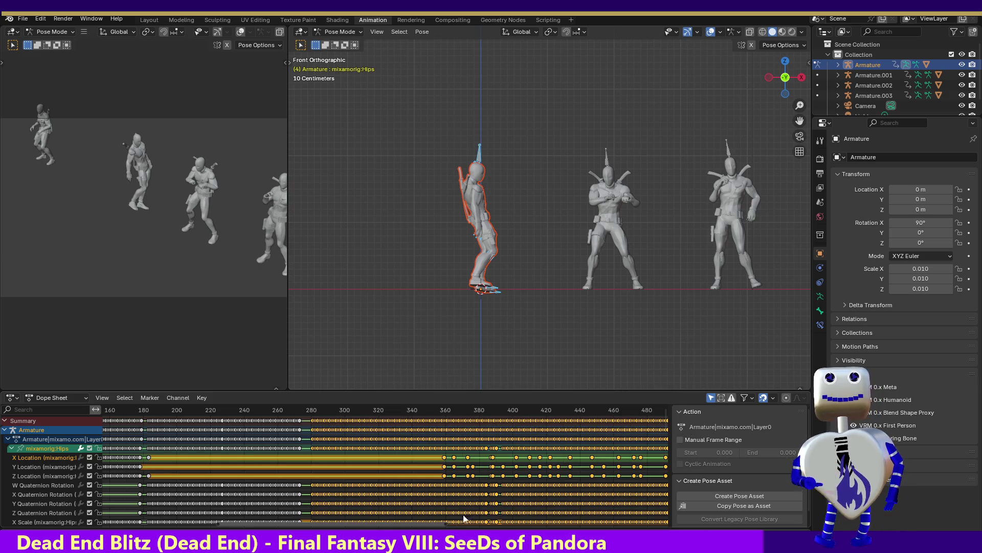
{"action": "left_click_drag", "start_coordinate": [421, 524], "coordinate": [629, 511]}
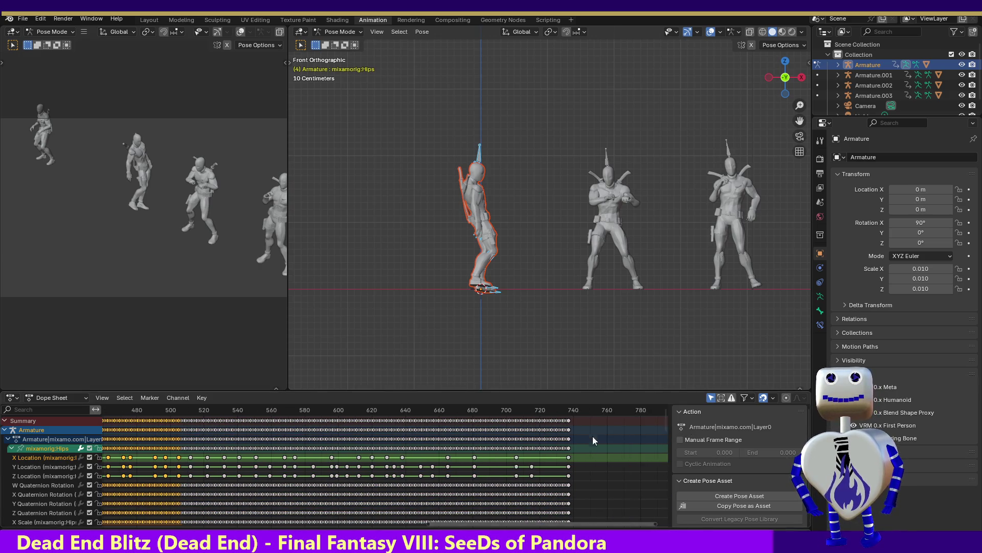
{"action": "left_click", "coordinate": [581, 416]}
{"action": "mouse_move", "coordinate": [596, 418]}
{"action": "left_mouse_down"}
{"action": "mouse_move", "coordinate": [476, 429]}
{"action": "mouse_move", "coordinate": [107, 428]}
{"action": "left_mouse_up"}
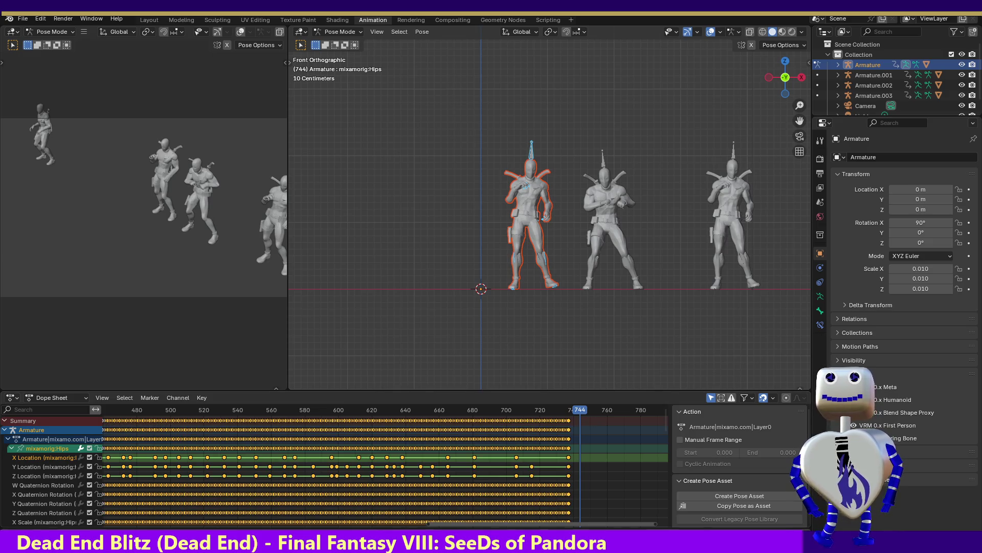
{"action": "left_click_drag", "start_coordinate": [500, 523], "coordinate": [335, 518]}
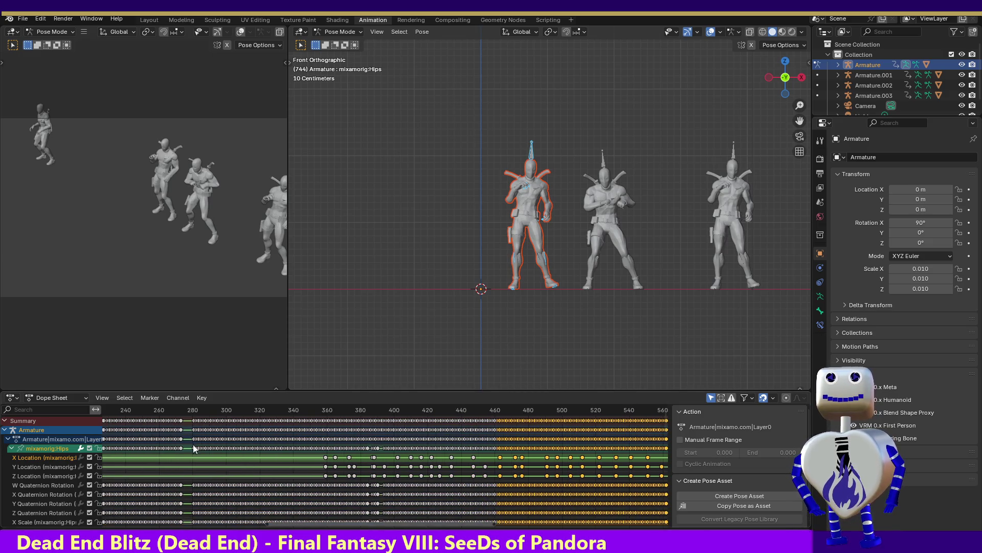
{"action": "left_click_drag", "start_coordinate": [188, 418], "coordinate": [509, 426]}
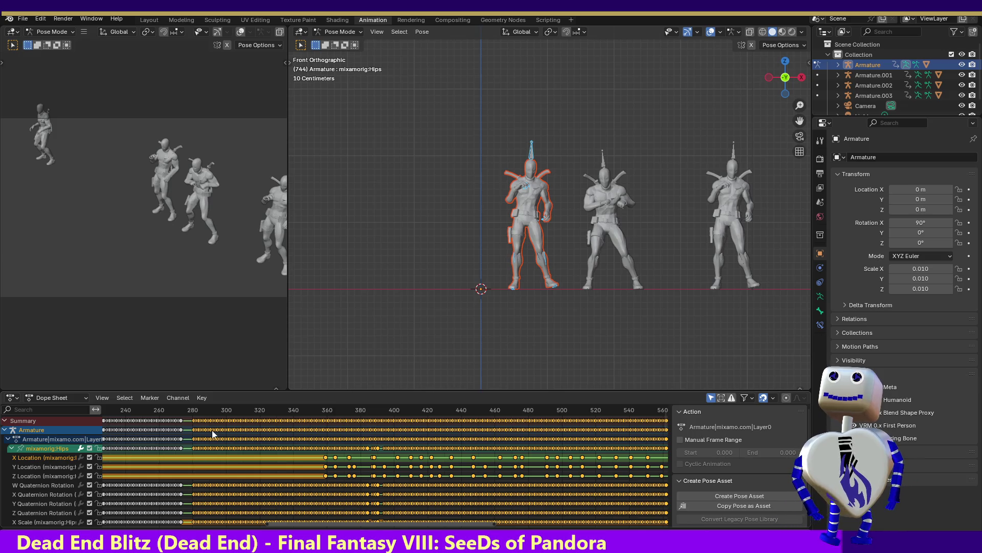
Step: Scale the keyframe block to about 0.69 and reposition it, then play from frame 259
{"action": "key", "text": "g"}
{"action": "left_click", "coordinate": [360, 439]}
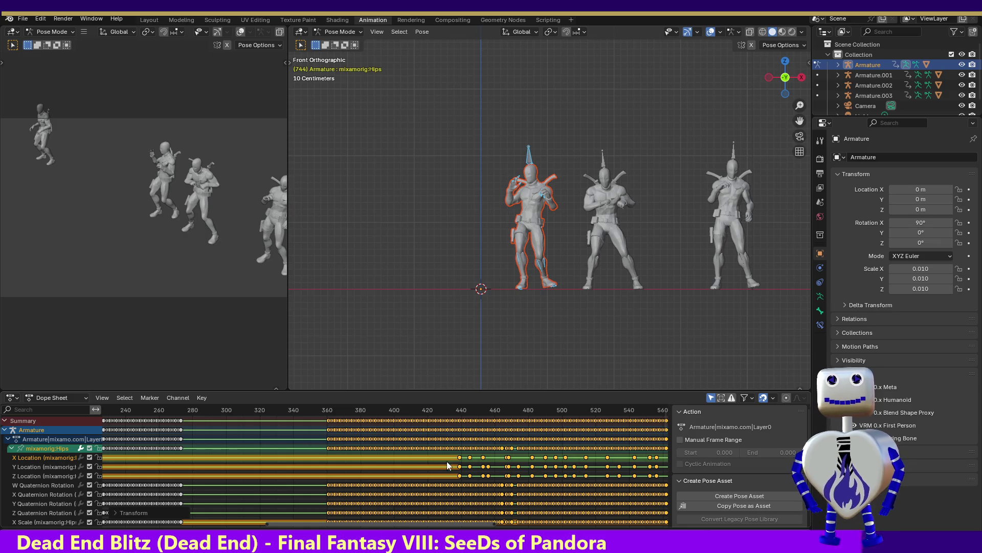
{"action": "key", "text": "s"}
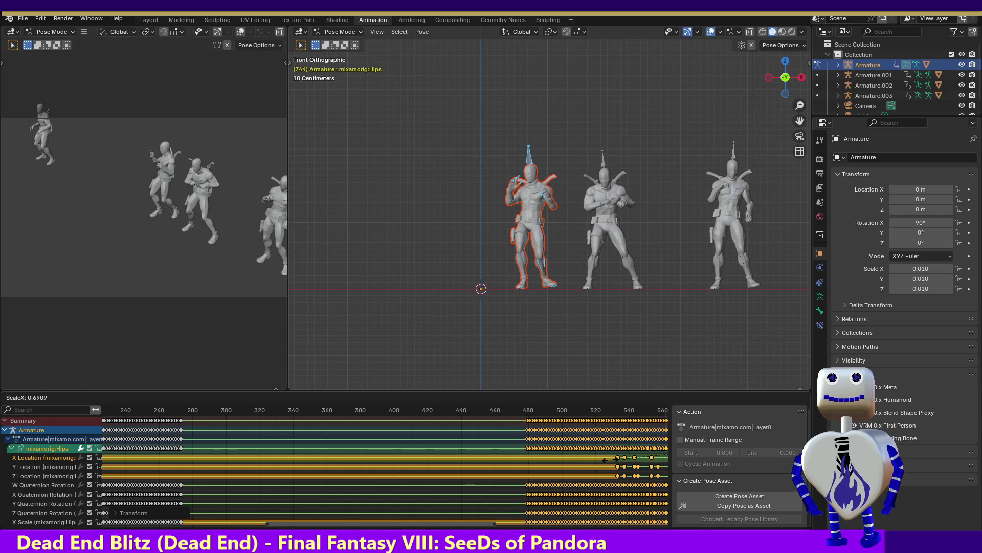
{"action": "left_click", "coordinate": [572, 429]}
{"action": "key", "text": "g"}
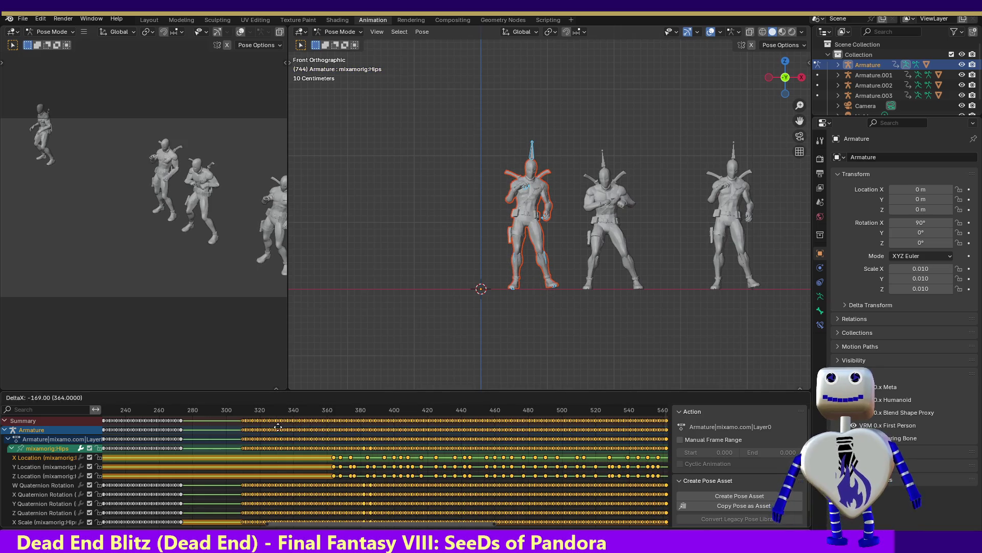
{"action": "left_click", "coordinate": [262, 431]}
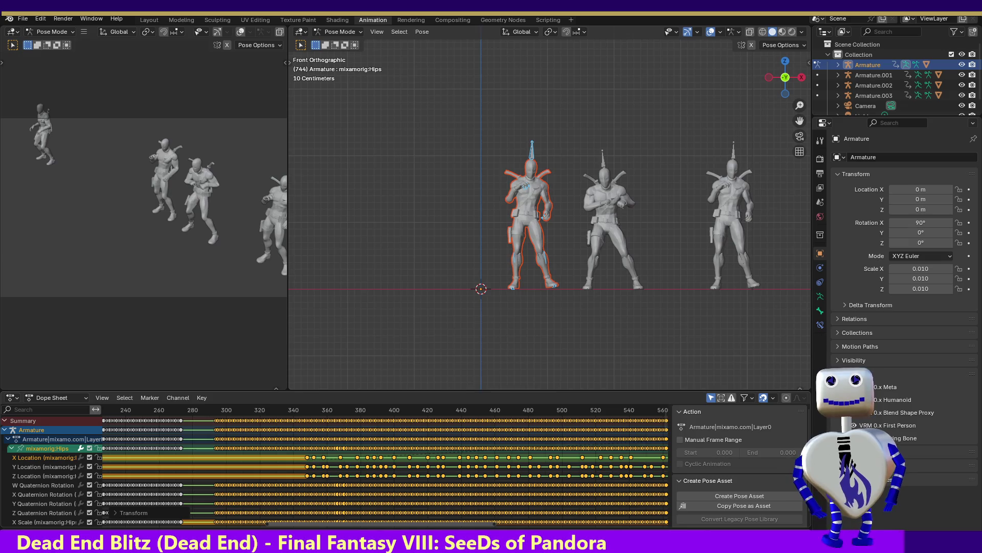
{"action": "key", "text": "g"}
{"action": "left_click", "coordinate": [459, 447]}
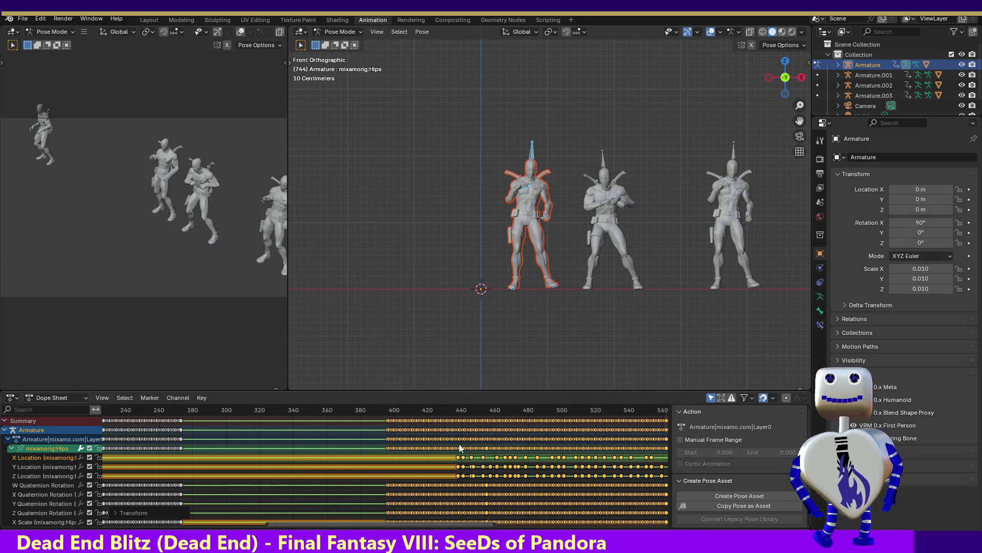
{"action": "key", "text": "g"}
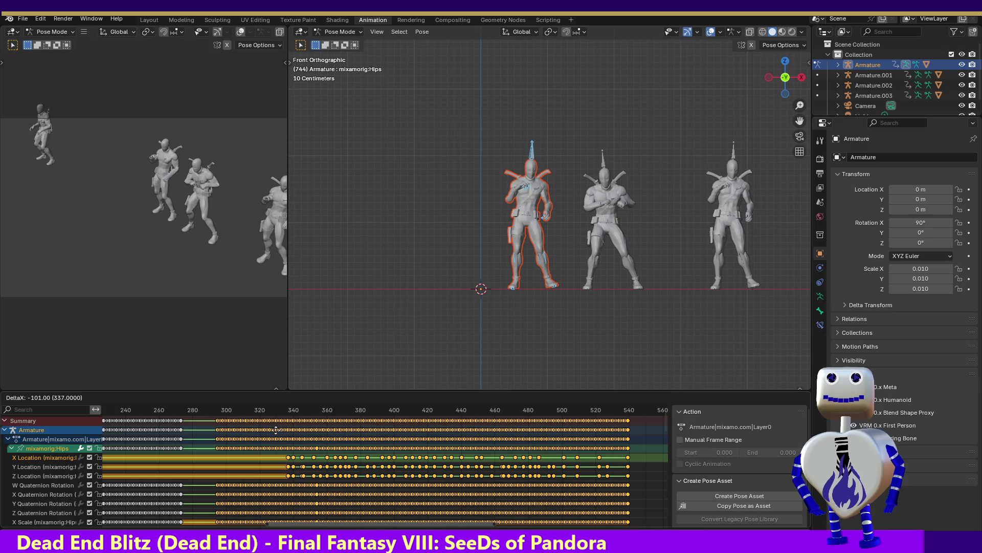
{"action": "left_click", "coordinate": [255, 432]}
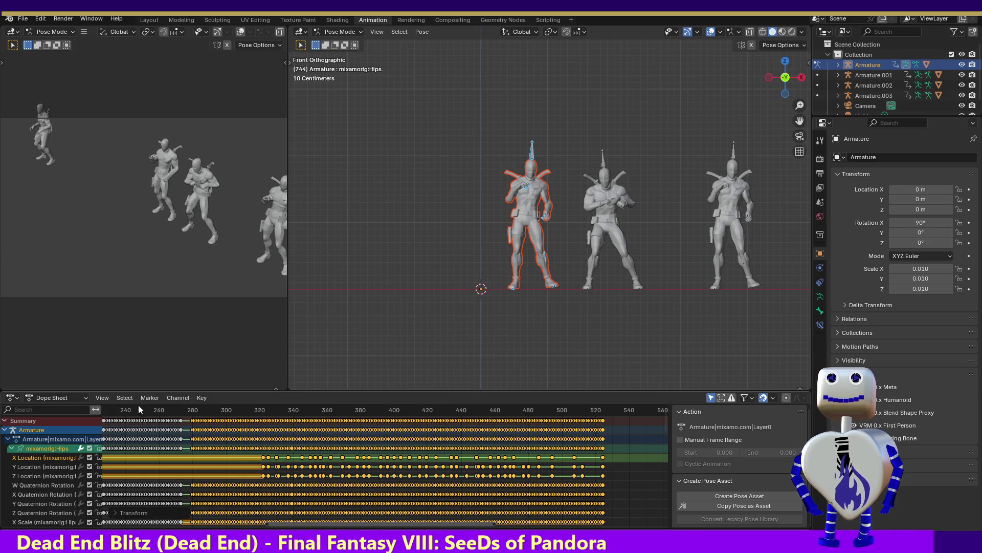
{"action": "left_click", "coordinate": [158, 411]}
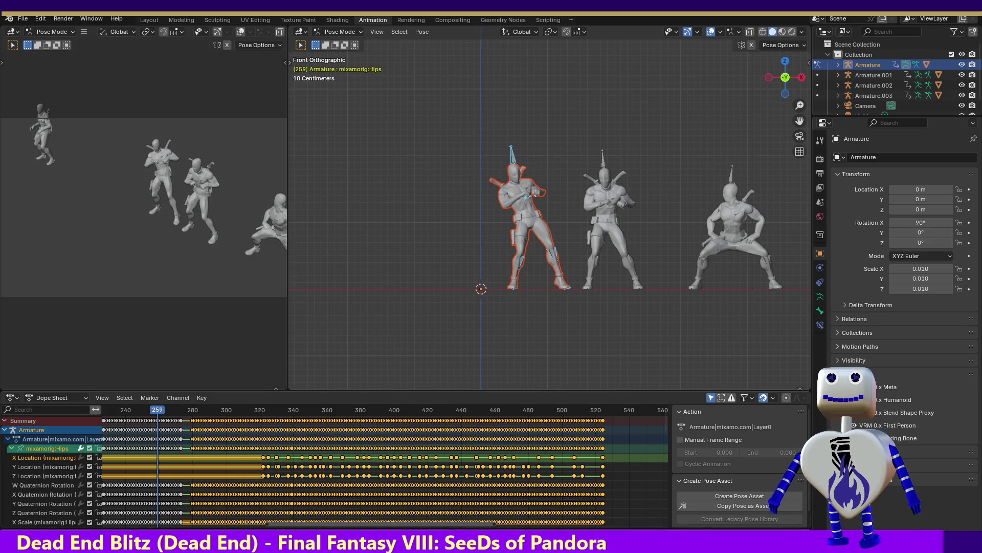
{"action": "key", "text": "space"}
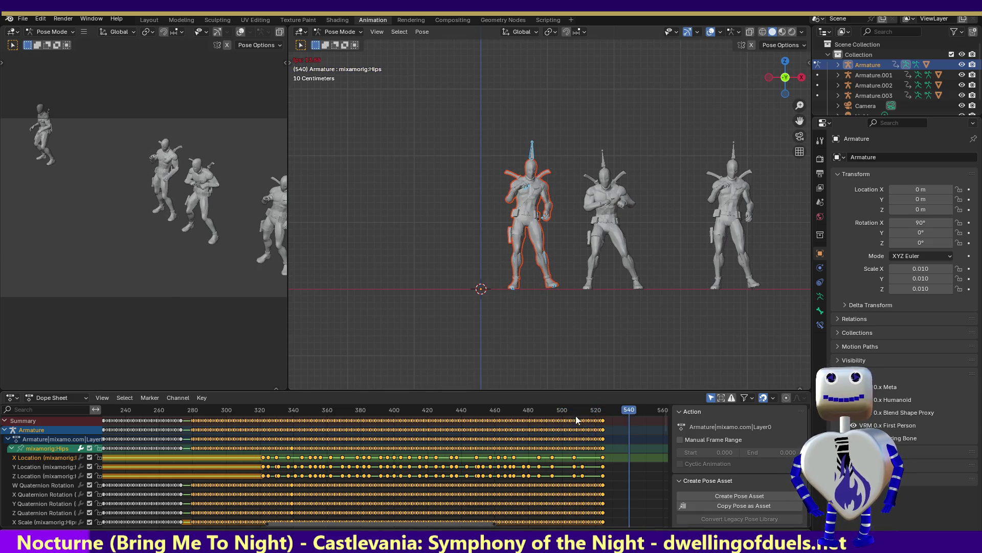
{"action": "key", "text": "space"}
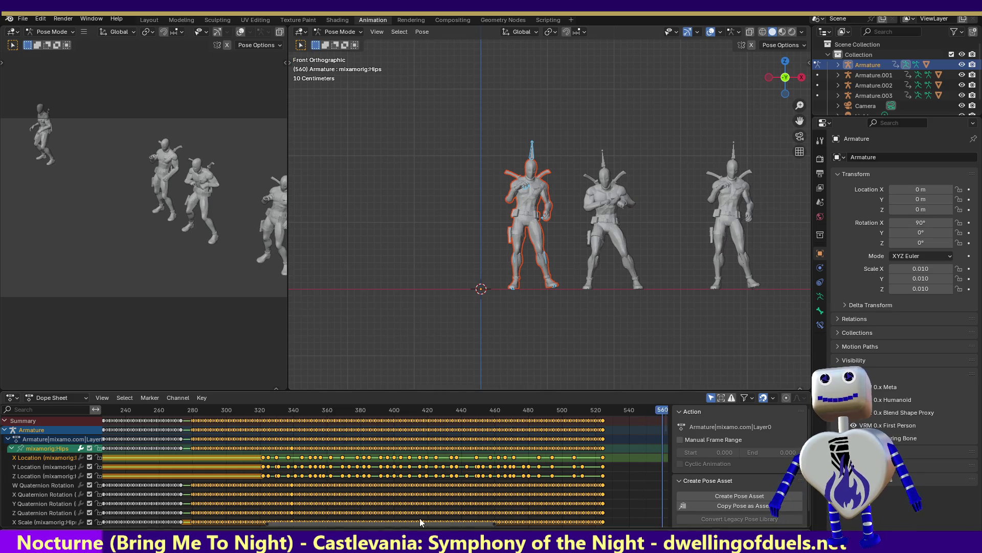
{"action": "left_click_drag", "start_coordinate": [343, 524], "coordinate": [189, 524]}
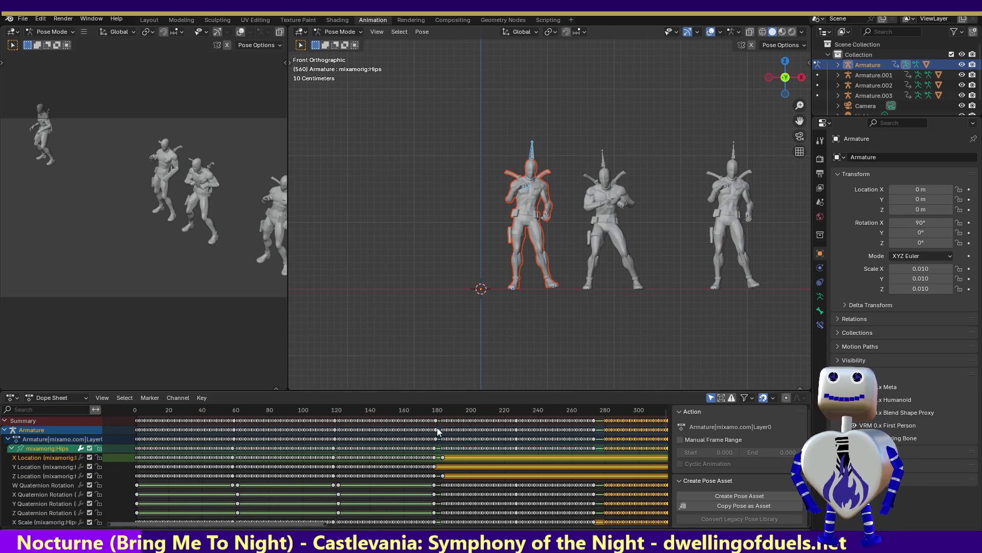
{"action": "mouse_move", "coordinate": [439, 423]}
{"action": "left_mouse_down"}
{"action": "mouse_move", "coordinate": [257, 446]}
{"action": "mouse_move", "coordinate": [267, 457]}
{"action": "left_mouse_up"}
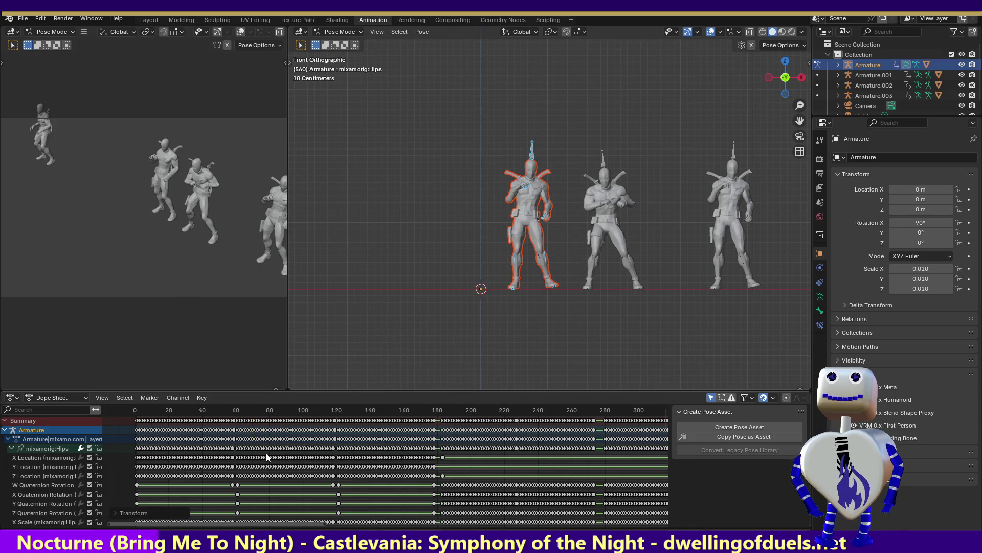
{"action": "left_click", "coordinate": [438, 420]}
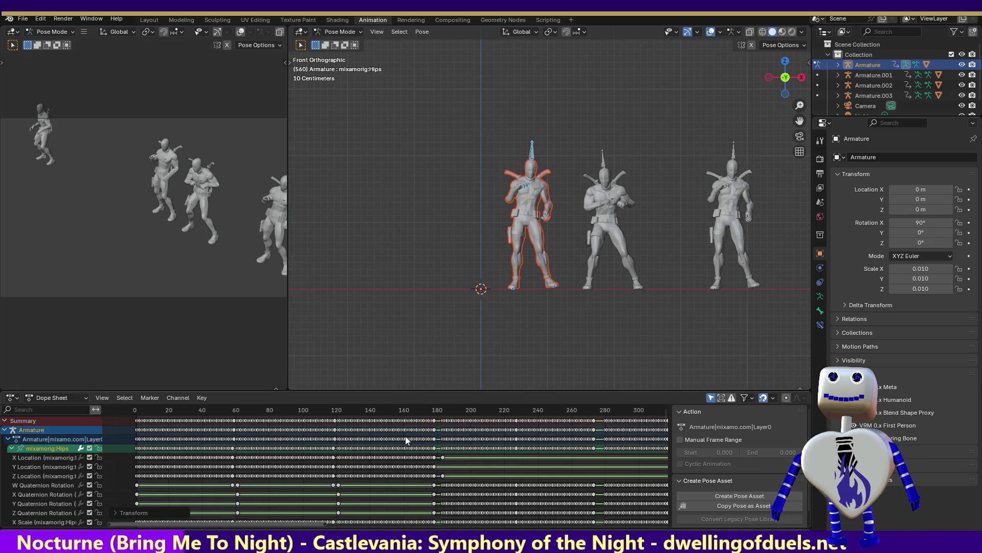
{"action": "mouse_move", "coordinate": [123, 419]}
{"action": "left_mouse_down"}
{"action": "mouse_move", "coordinate": [174, 433]}
{"action": "mouse_move", "coordinate": [440, 422]}
{"action": "left_mouse_up"}
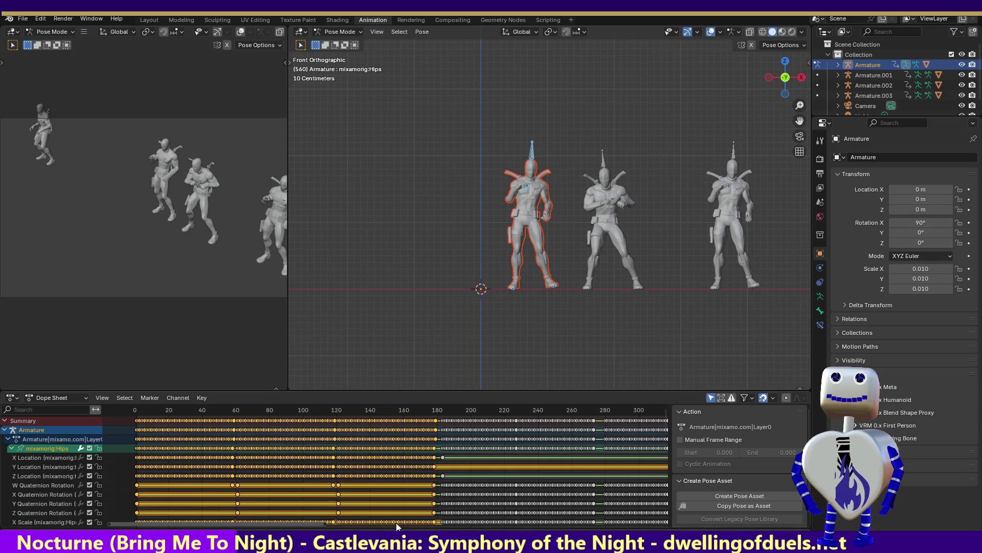
{"action": "left_click_drag", "start_coordinate": [308, 522], "coordinate": [582, 525]}
{"action": "right_click", "coordinate": [370, 419]}
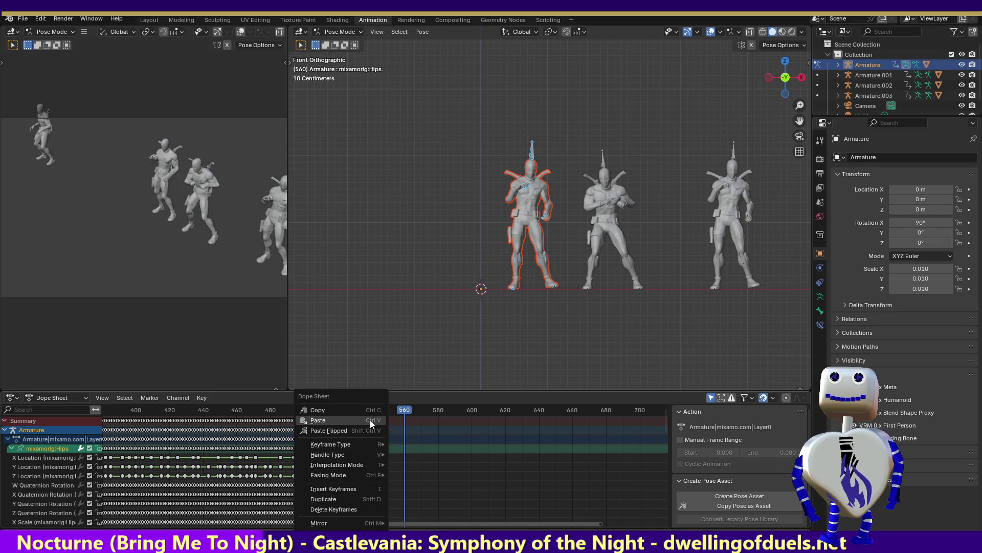
{"action": "left_click", "coordinate": [372, 428]}
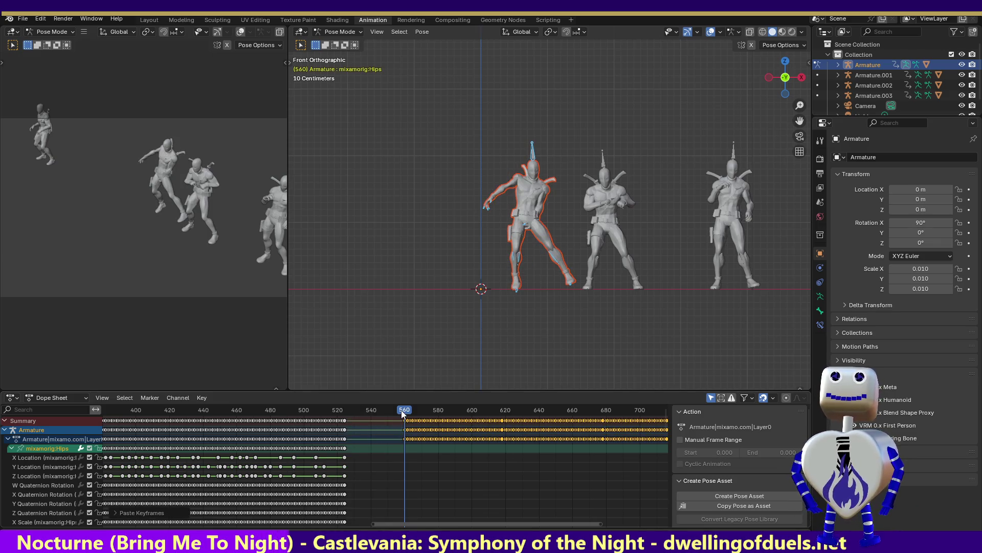
{"action": "left_click", "coordinate": [11, 448]}
{"action": "mouse_move", "coordinate": [398, 410]}
{"action": "left_mouse_down"}
{"action": "mouse_move", "coordinate": [545, 423]}
{"action": "mouse_move", "coordinate": [454, 432]}
{"action": "left_mouse_up"}
{"action": "left_click", "coordinate": [11, 449]}
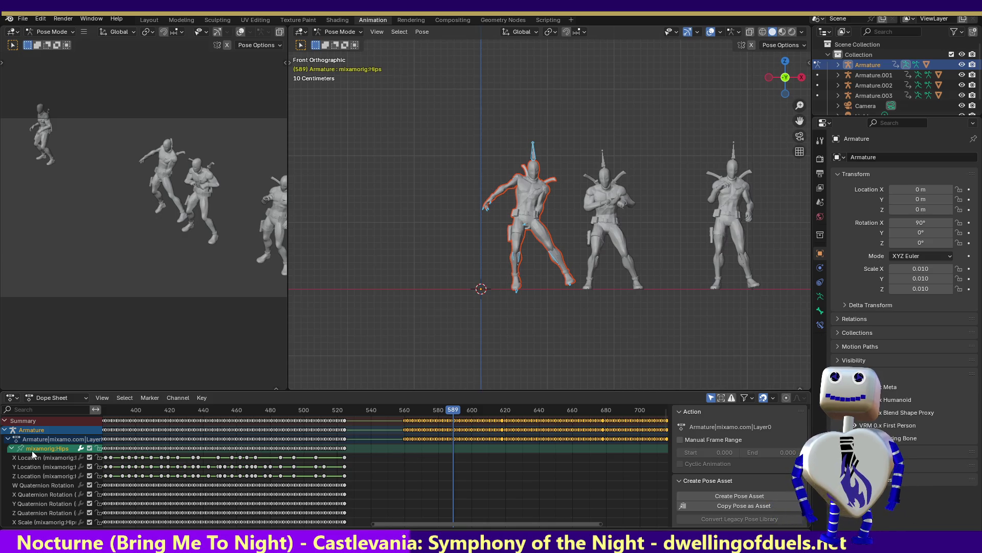
{"action": "key", "text": "KP_Subtract"}
{"action": "key", "text": "shift+Left"}
{"action": "key", "text": "KP_Add"}
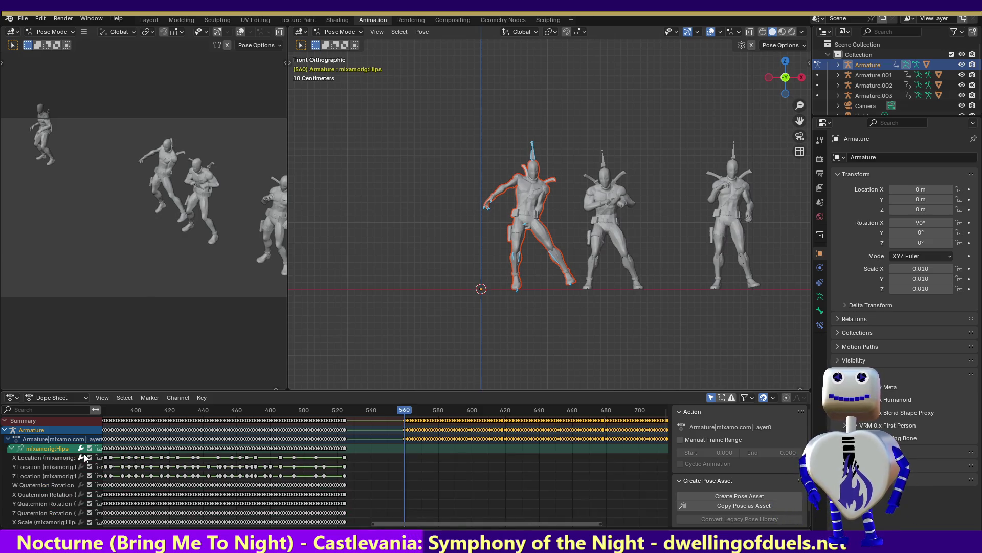
{"action": "key", "text": "Delete"}
{"action": "key", "text": "space"}
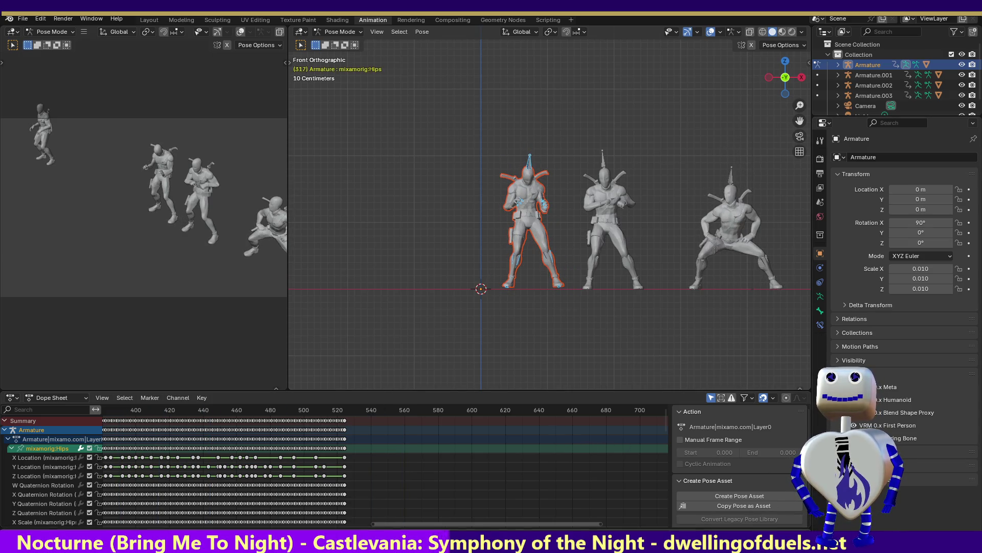
Step: Select only the opening block of dance keys and copy it
{"action": "key", "text": "a"}
{"action": "mouse_move", "coordinate": [581, 523]}
{"action": "left_mouse_down"}
{"action": "mouse_move", "coordinate": [122, 521]}
{"action": "mouse_move", "coordinate": [311, 523]}
{"action": "mouse_move", "coordinate": [275, 523]}
{"action": "left_mouse_up"}
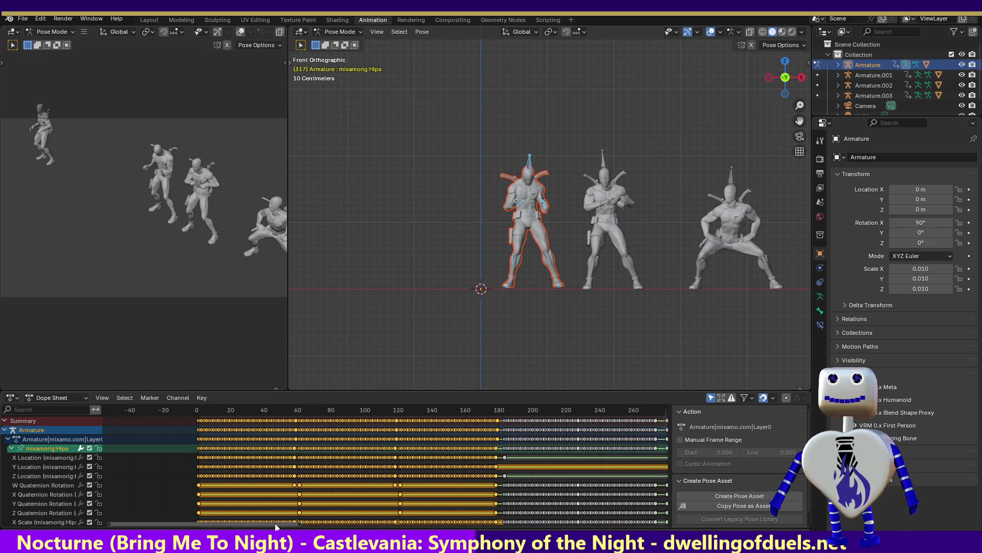
{"action": "left_click", "coordinate": [12, 448]}
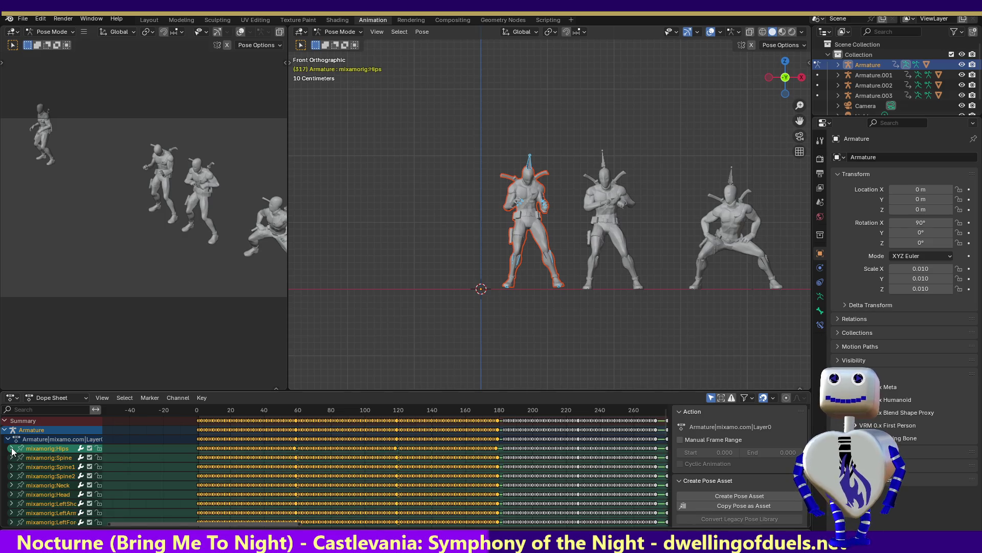
{"action": "left_click", "coordinate": [149, 448]}
{"action": "left_click_drag", "start_coordinate": [188, 420], "coordinate": [502, 423]}
{"action": "mouse_move", "coordinate": [242, 411]}
{"action": "left_mouse_down"}
{"action": "mouse_move", "coordinate": [552, 413]}
{"action": "mouse_move", "coordinate": [520, 413]}
{"action": "left_mouse_up"}
{"action": "right_click", "coordinate": [183, 435]}
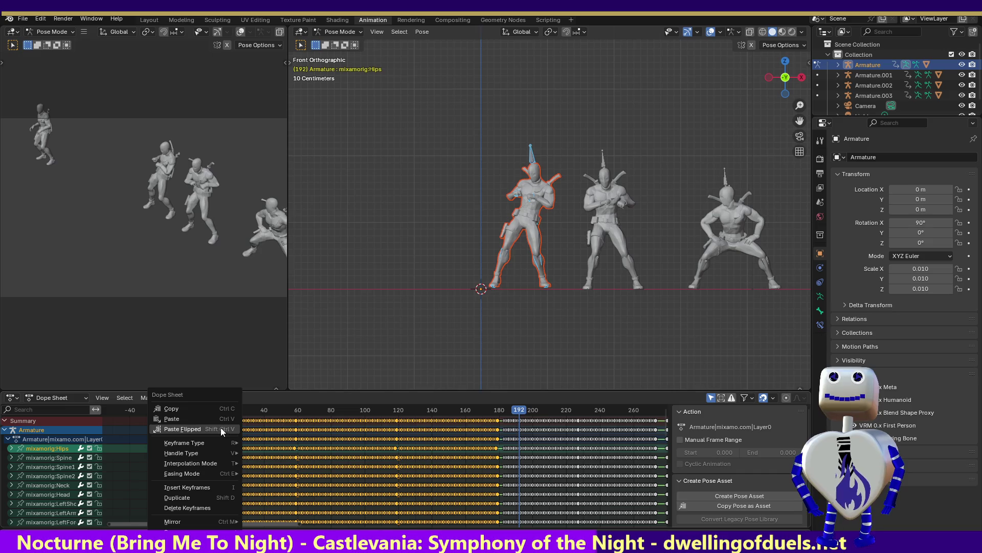
{"action": "left_click", "coordinate": [206, 413]}
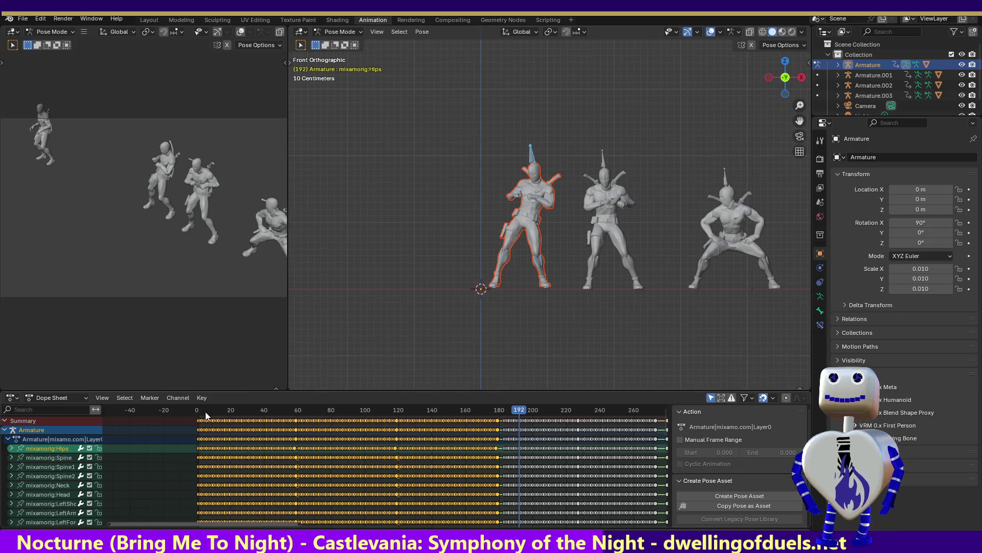
Step: Select all the character's bones, paste the copied keys at frame 553, then undo the paste
{"action": "left_click", "coordinate": [518, 409]}
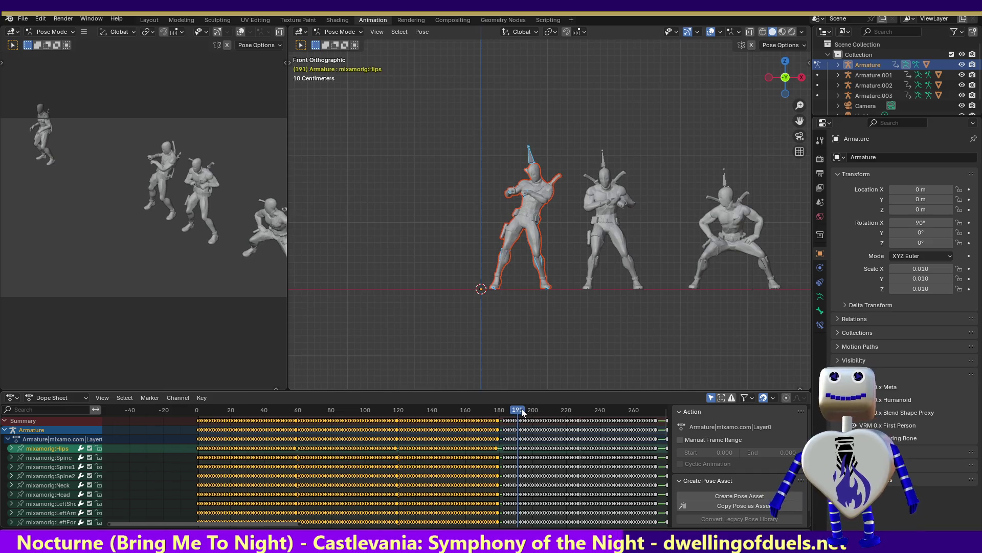
{"action": "key", "text": "shift+Right"}
{"action": "left_click_drag", "start_coordinate": [200, 523], "coordinate": [450, 523]}
{"action": "left_click_drag", "start_coordinate": [461, 103], "coordinate": [554, 306]}
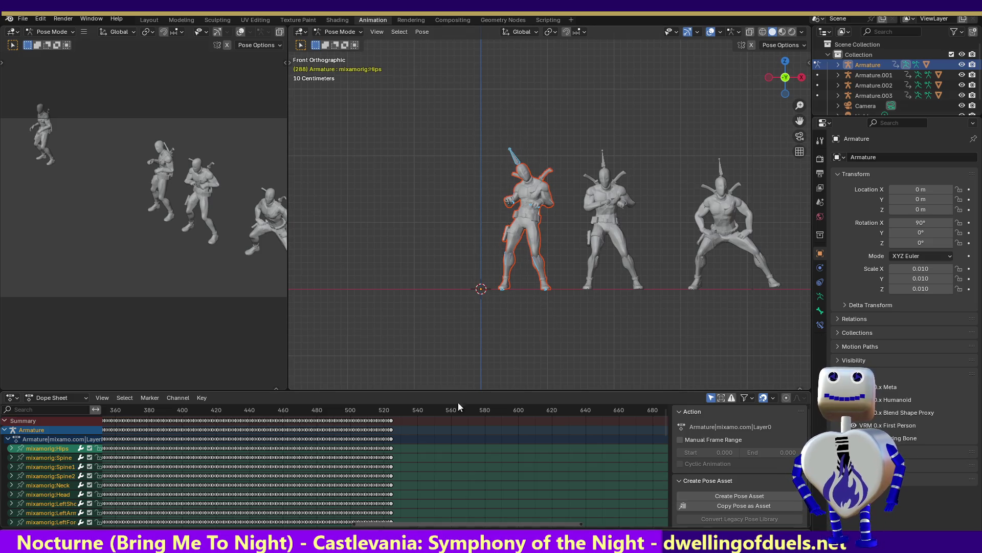
{"action": "left_click", "coordinate": [438, 417]}
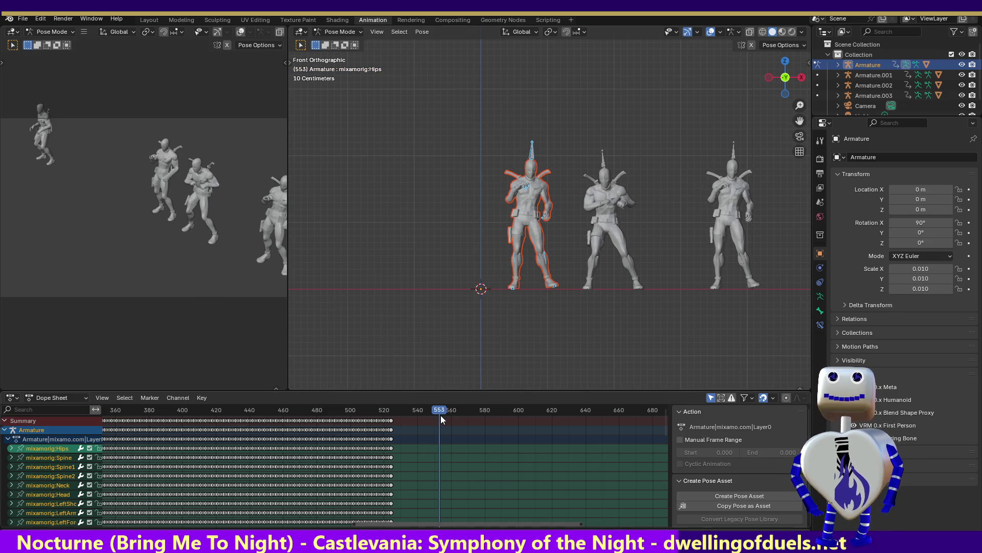
{"action": "right_click", "coordinate": [446, 409]}
{"action": "right_click", "coordinate": [445, 407]}
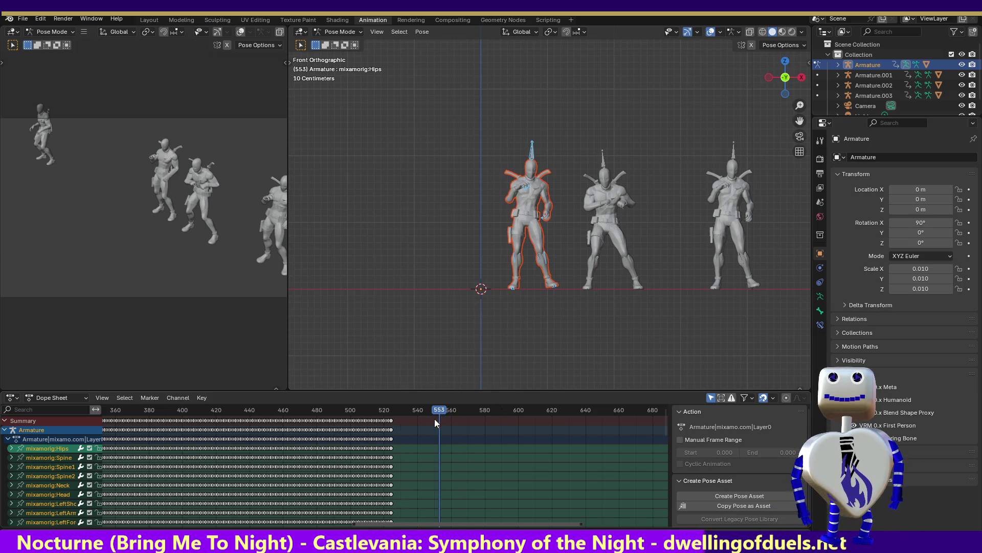
{"action": "right_click", "coordinate": [439, 419]}
{"action": "left_click", "coordinate": [432, 437]}
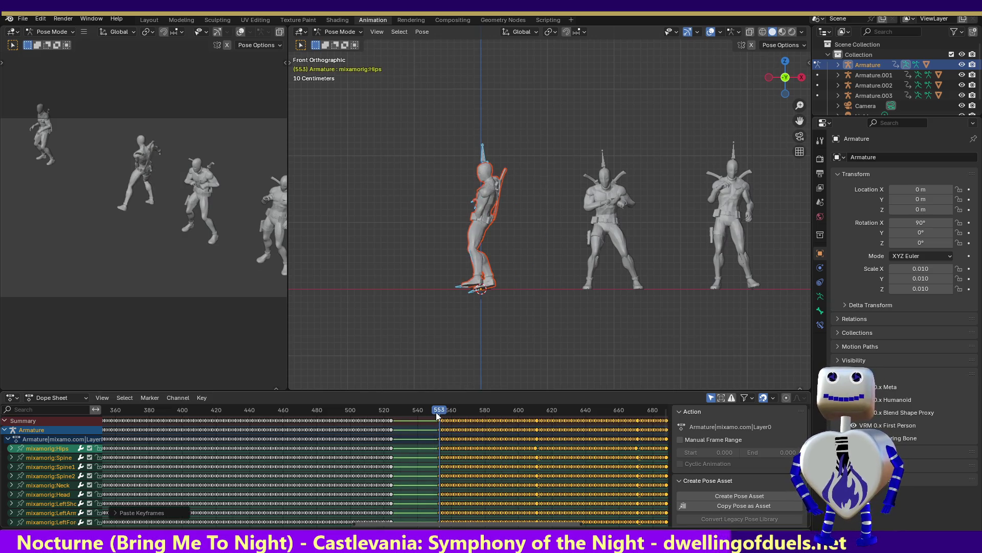
{"action": "mouse_move", "coordinate": [437, 413]}
{"action": "left_mouse_down"}
{"action": "mouse_move", "coordinate": [361, 413]}
{"action": "mouse_move", "coordinate": [622, 448]}
{"action": "left_mouse_up"}
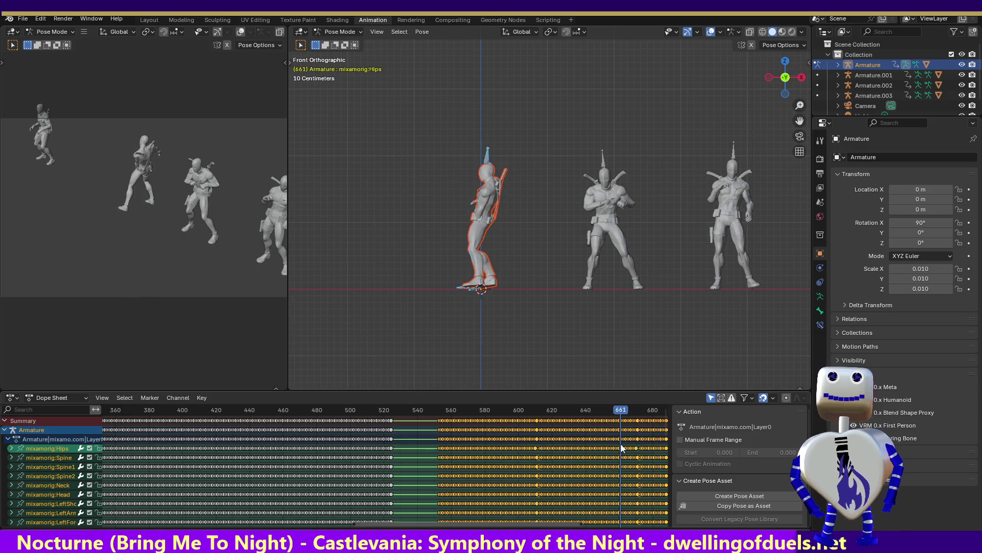
{"action": "key", "text": "ctrl+z"}
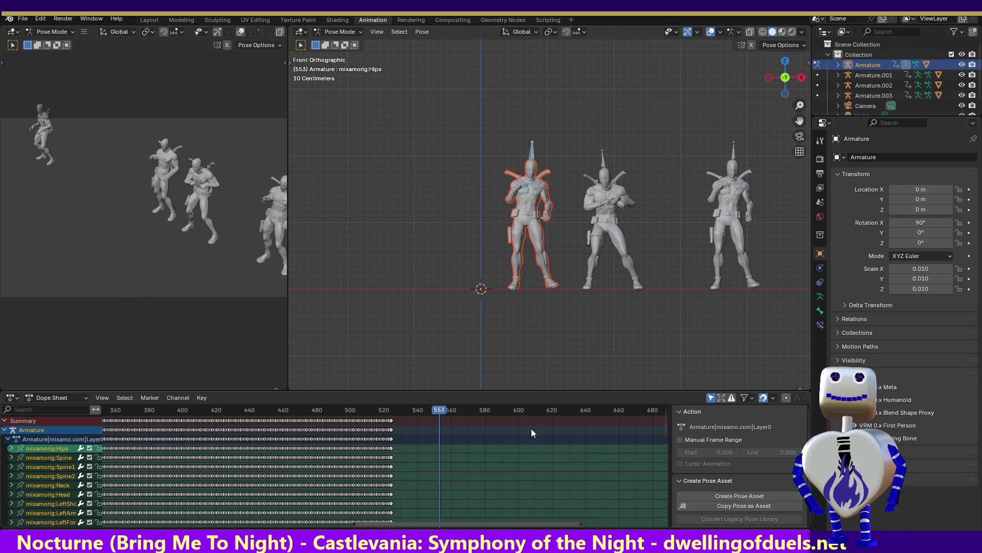
{"action": "right_click", "coordinate": [444, 421]}
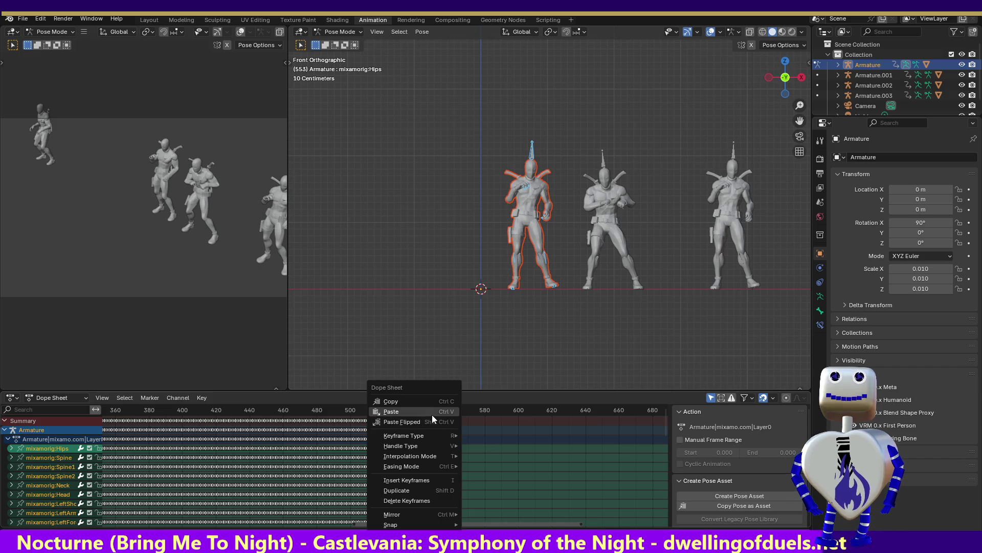
Step: Paste the opening keys at frame 553, slide them 22 frames earlier, and play the joined dance
{"action": "left_click", "coordinate": [432, 413]}
{"action": "mouse_move", "coordinate": [439, 410]}
{"action": "left_mouse_down"}
{"action": "mouse_move", "coordinate": [376, 400]}
{"action": "mouse_move", "coordinate": [515, 420]}
{"action": "mouse_move", "coordinate": [647, 422]}
{"action": "left_mouse_up"}
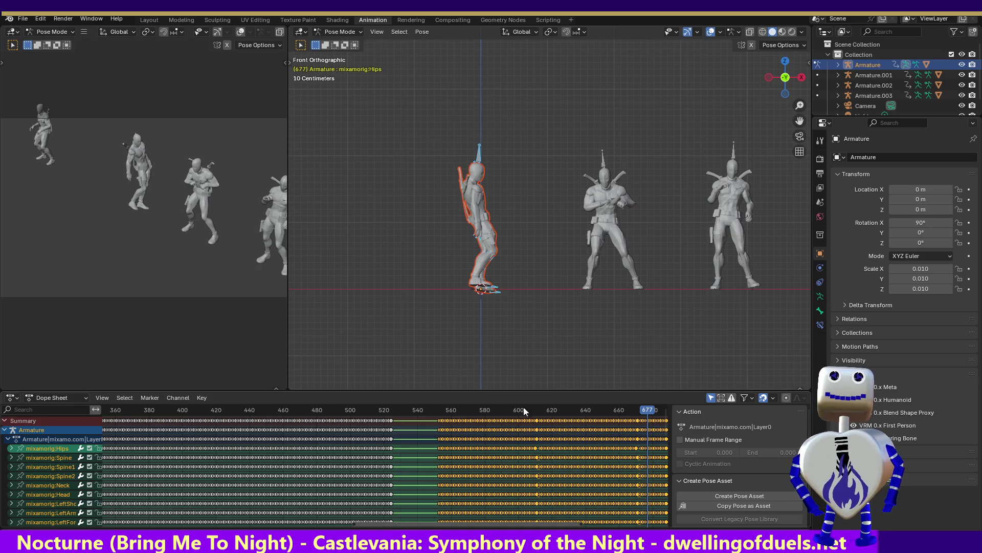
{"action": "left_click_drag", "start_coordinate": [445, 423], "coordinate": [406, 420]}
{"action": "left_click", "coordinate": [407, 420]}
{"action": "left_click_drag", "start_coordinate": [640, 412], "coordinate": [352, 412]}
{"action": "key", "text": "space"}
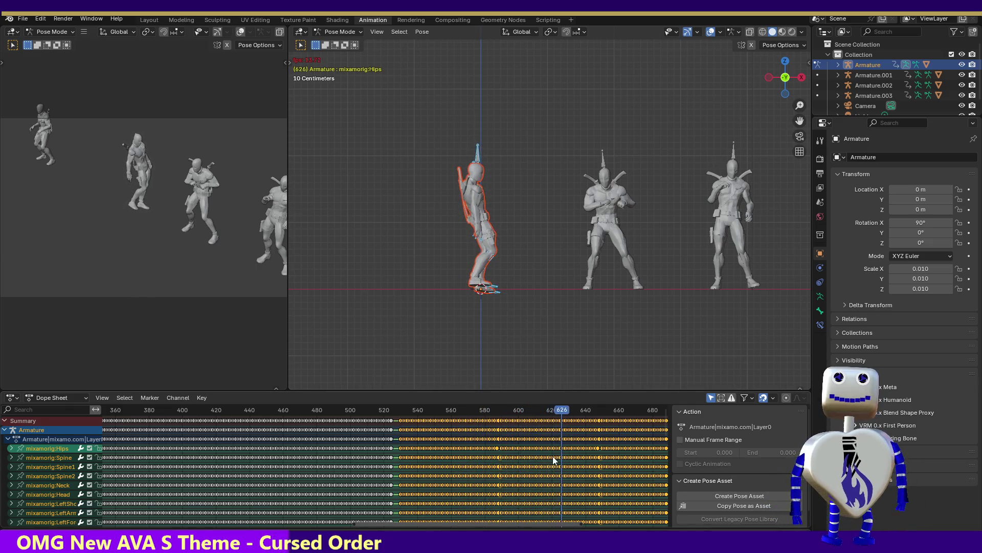
{"action": "key", "text": "g"}
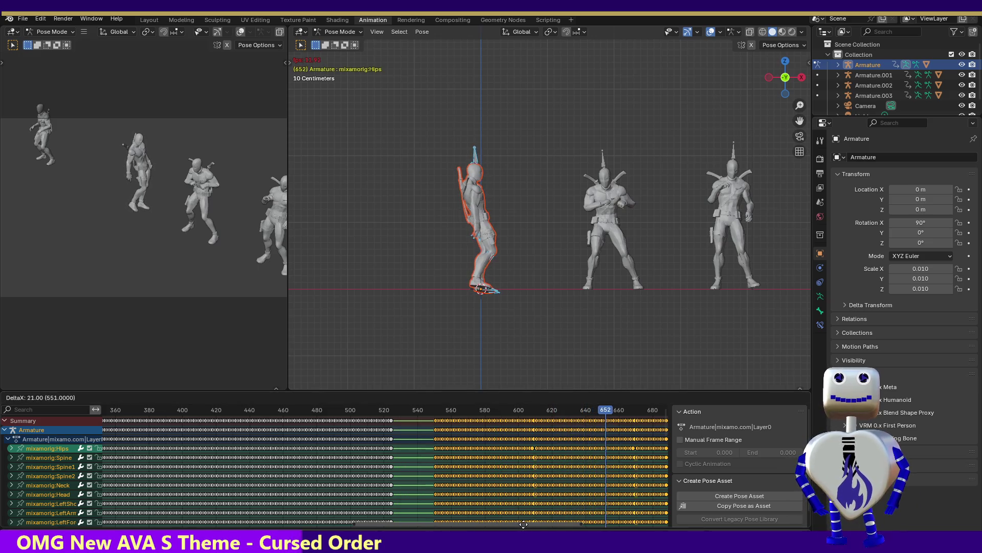
{"action": "left_click", "coordinate": [536, 530]}
{"action": "key", "text": "shift+s"}
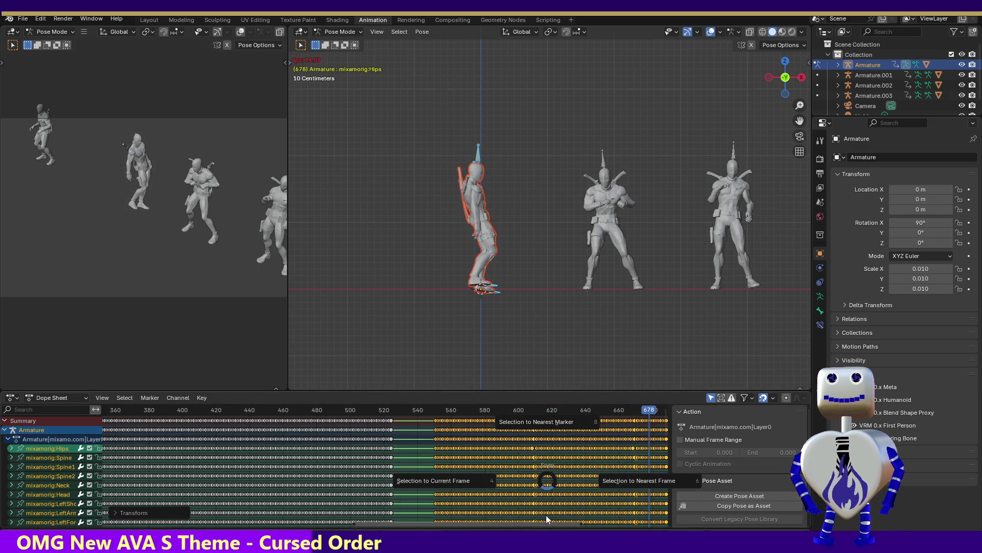
{"action": "key", "text": "Escape"}
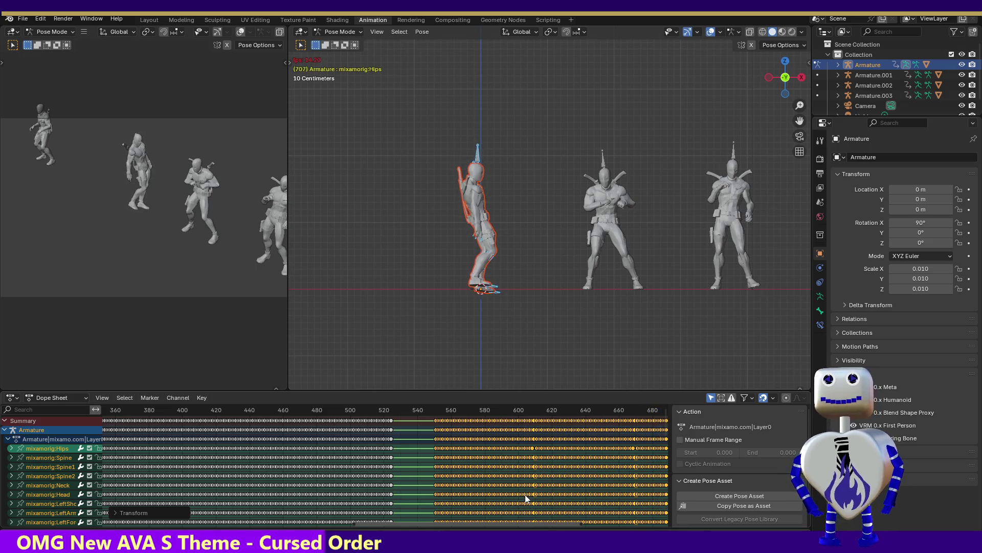
{"action": "key", "text": "ctrl+z"}
{"action": "key", "text": "space"}
{"action": "left_click_drag", "start_coordinate": [496, 524], "coordinate": [598, 525]}
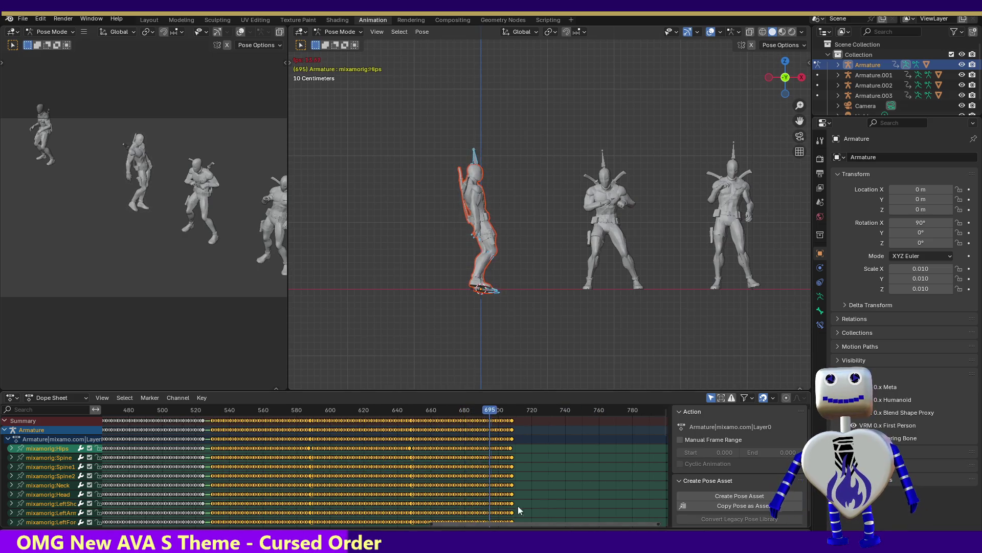
{"action": "key", "text": "space"}
{"action": "left_click", "coordinate": [511, 410]}
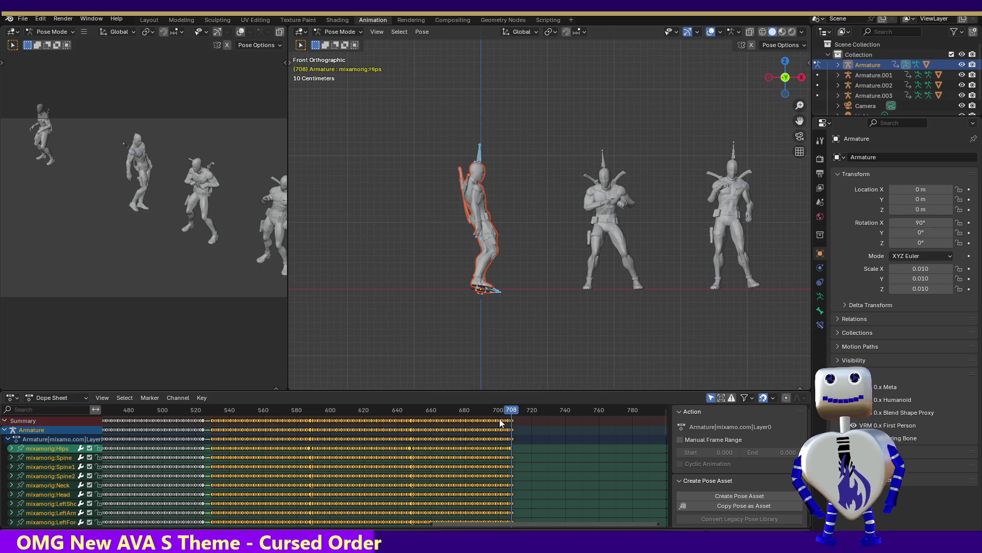
{"action": "mouse_move", "coordinate": [575, 80]}
{"action": "left_mouse_down"}
{"action": "mouse_move", "coordinate": [604, 128]}
{"action": "mouse_move", "coordinate": [772, 312]}
{"action": "left_mouse_up"}
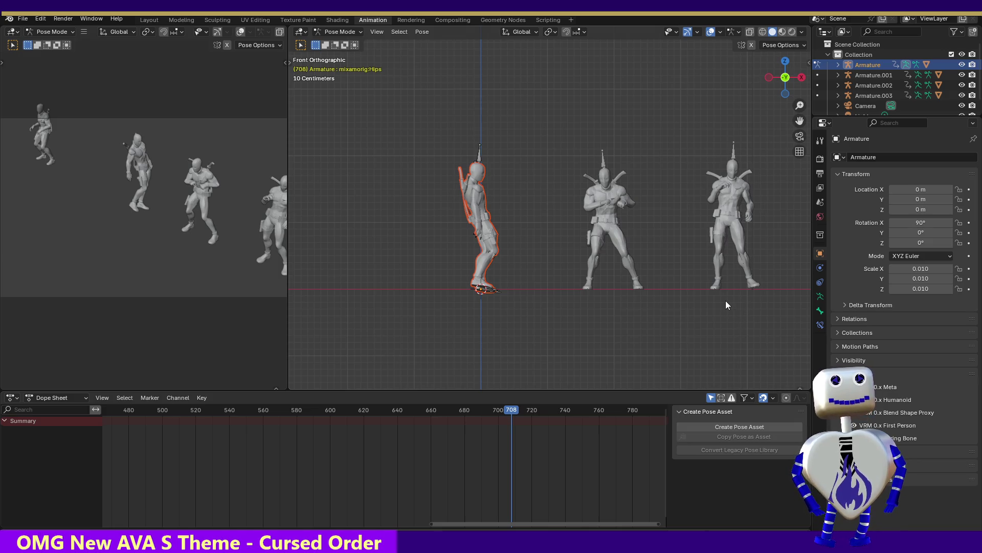
Step: Switch to Object Mode and delete the two extra armatures on the right
{"action": "left_click", "coordinate": [324, 32]}
{"action": "left_click", "coordinate": [344, 44]}
{"action": "mouse_move", "coordinate": [504, 71]}
{"action": "left_mouse_down"}
{"action": "mouse_move", "coordinate": [558, 153]}
{"action": "mouse_move", "coordinate": [767, 345]}
{"action": "left_mouse_up"}
{"action": "key", "text": "Delete"}
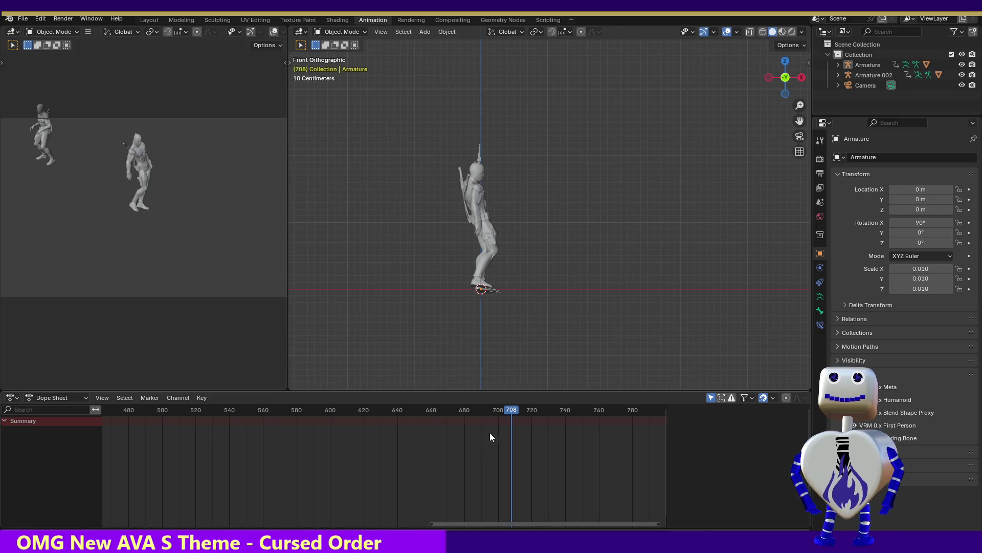
Step: Zoom out and delete the remaining extra armature on the left
{"action": "mouse_move", "coordinate": [462, 522]}
{"action": "left_mouse_down"}
{"action": "mouse_move", "coordinate": [323, 522]}
{"action": "mouse_move", "coordinate": [103, 500]}
{"action": "left_mouse_up"}
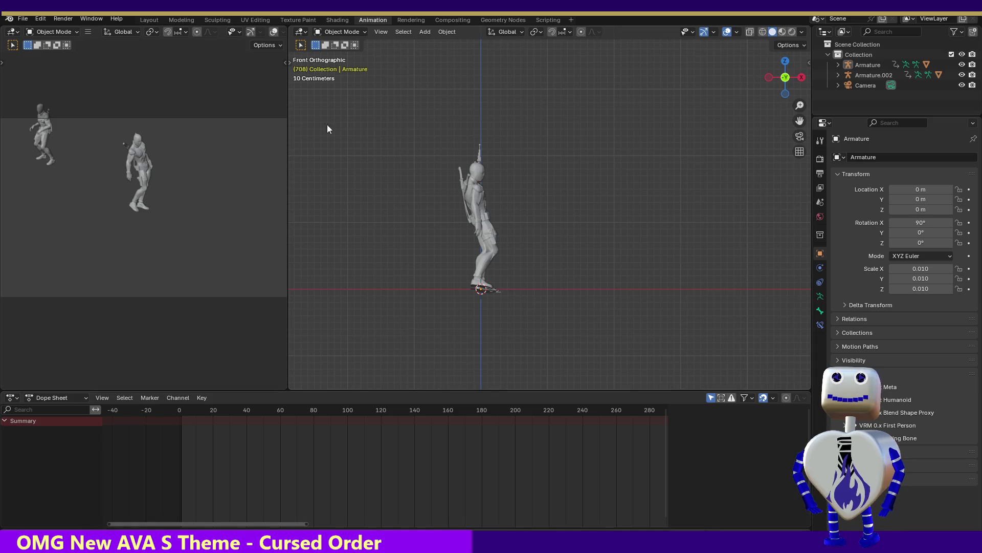
{"action": "left_click_drag", "start_coordinate": [800, 105], "coordinate": [799, 130]}
{"action": "left_click_drag", "start_coordinate": [382, 149], "coordinate": [453, 294]}
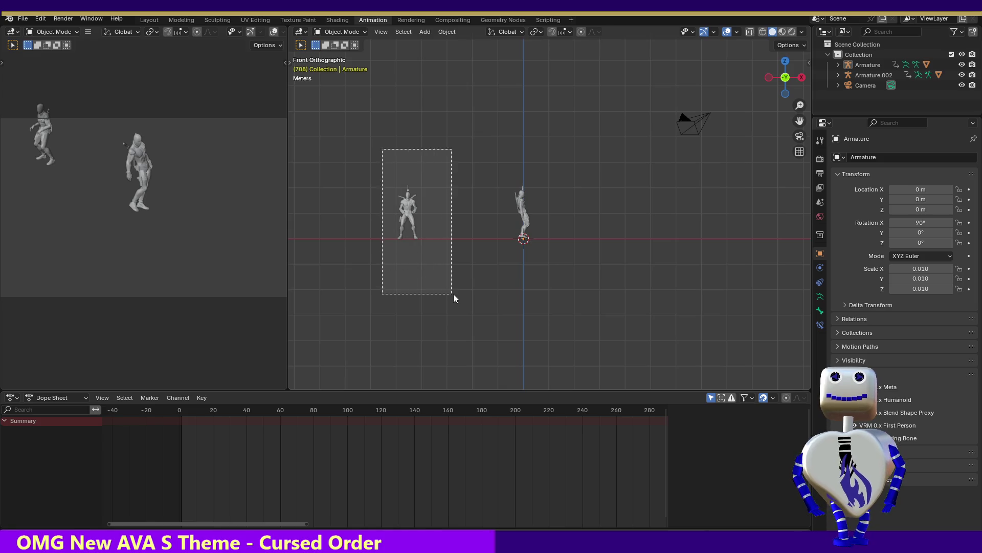
{"action": "key", "text": "Delete"}
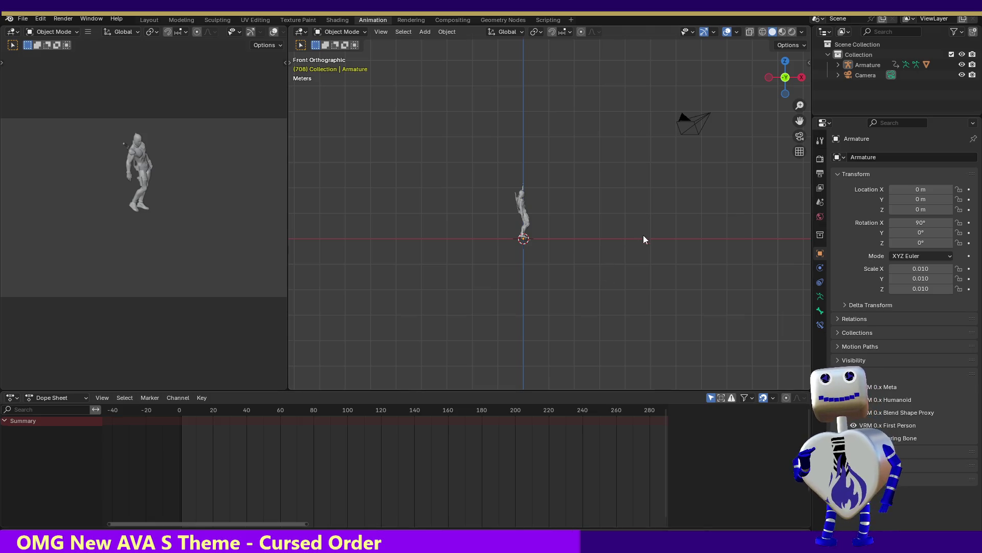
Step: Select the Camera object in the viewport to show its transform values
{"action": "left_click", "coordinate": [688, 118]}
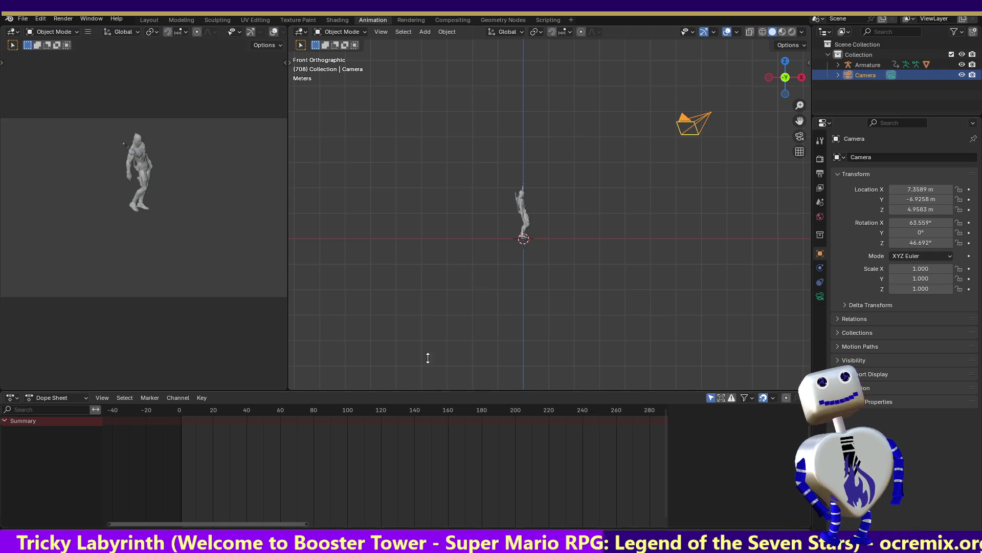
Step: Lower the camera in the right view, then place it in front of the character from the top view
{"action": "left_click", "coordinate": [802, 77]}
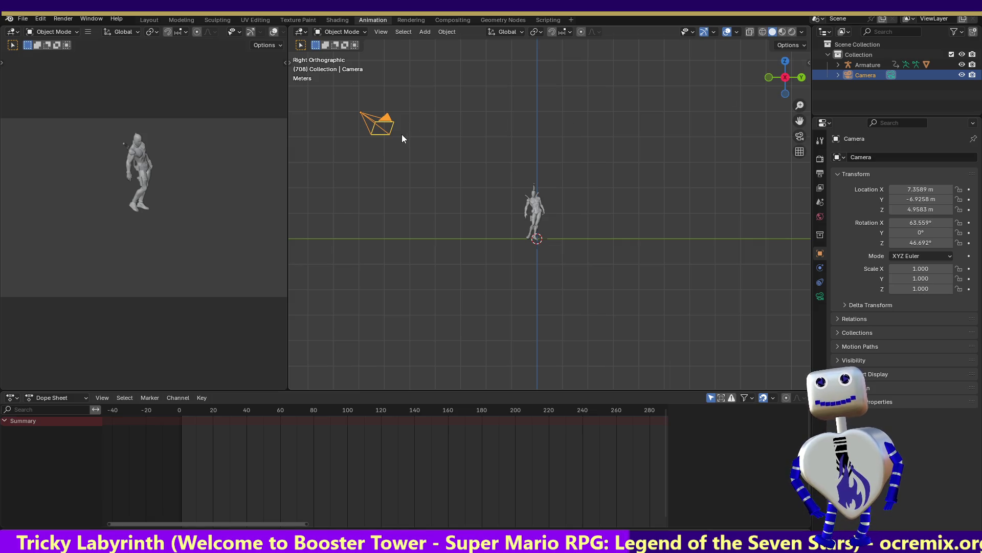
{"action": "key", "text": "g"}
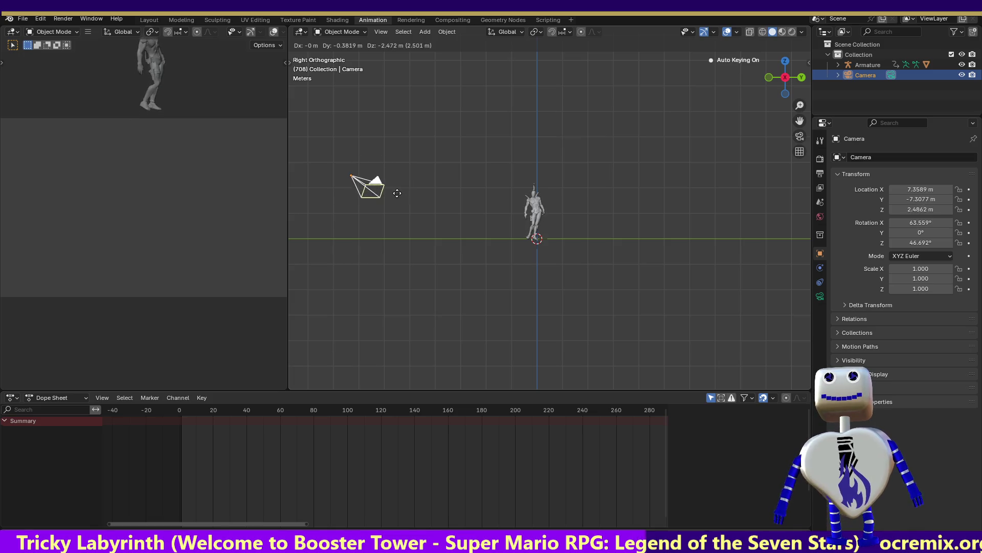
{"action": "left_click", "coordinate": [397, 195]}
{"action": "left_click", "coordinate": [783, 63]}
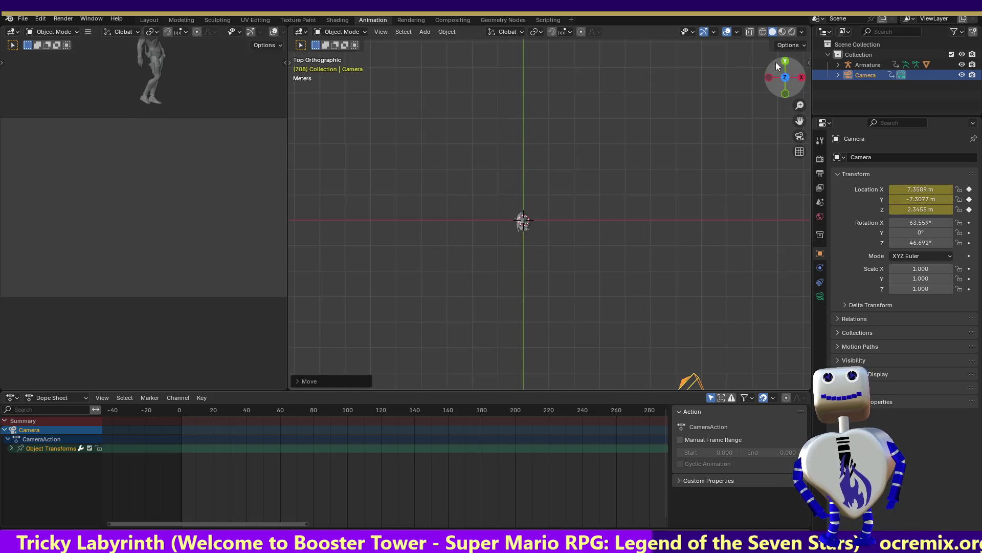
{"action": "key", "text": "g"}
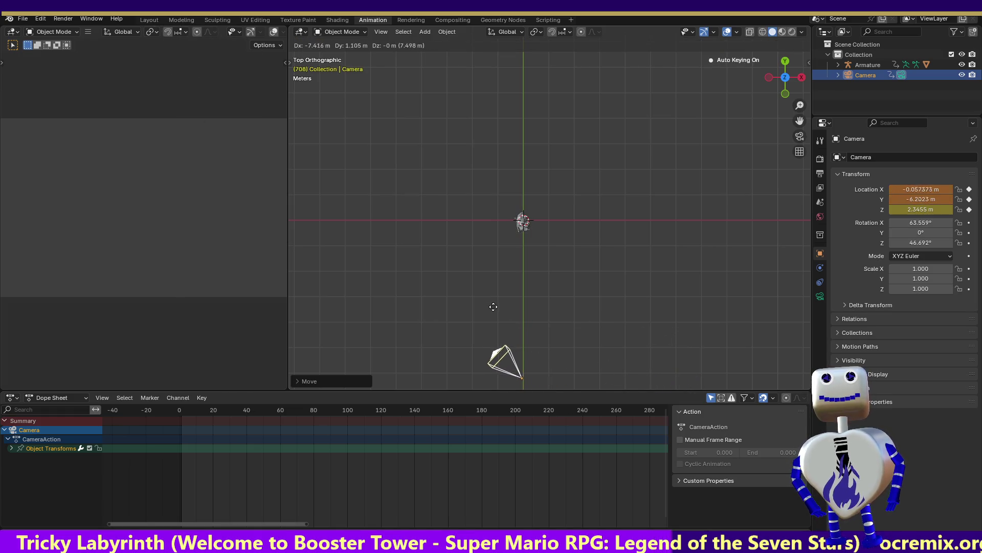
{"action": "left_click", "coordinate": [494, 302]}
{"action": "key", "text": "g"}
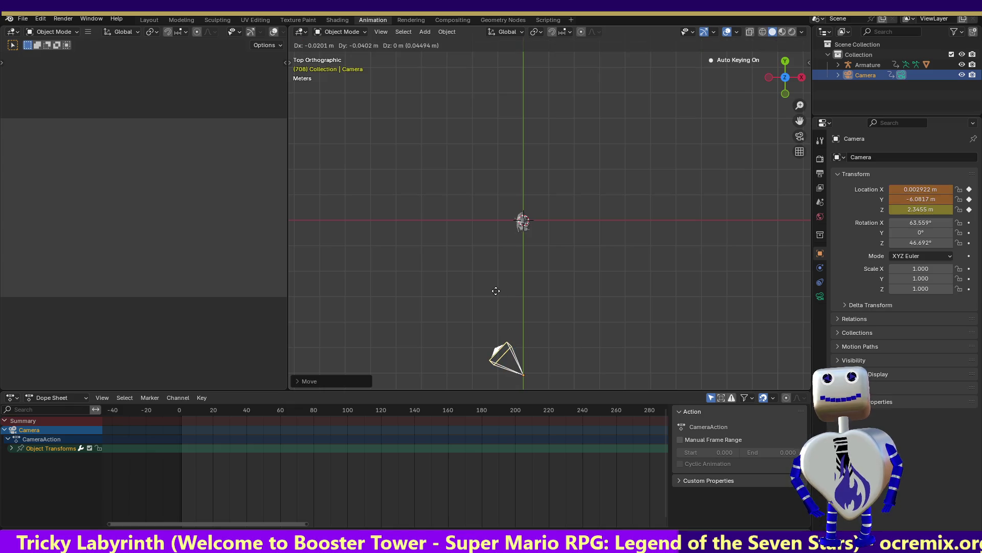
{"action": "left_click", "coordinate": [495, 288]}
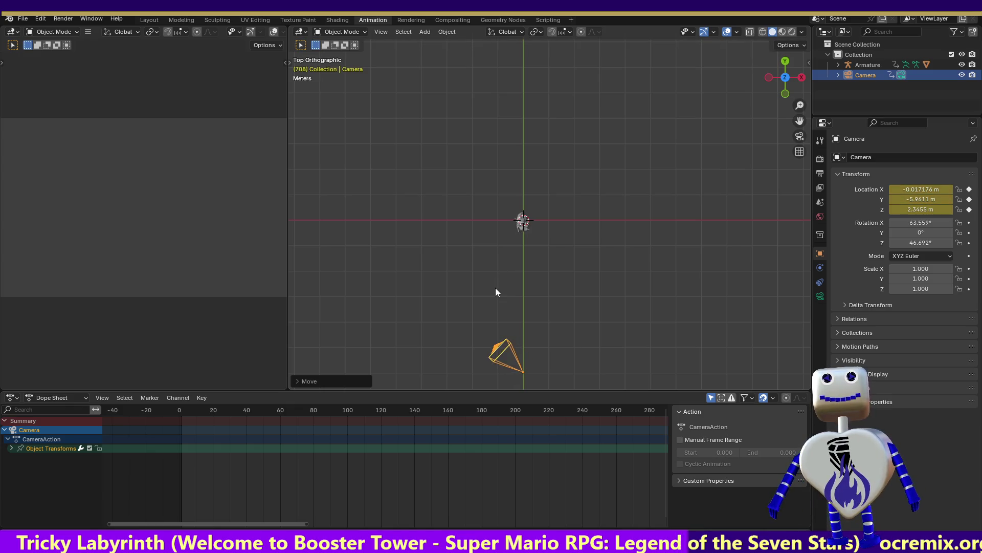
Step: Turn the camera toward the character, tilt it level at about 90 degrees, and lower it to chest height
{"action": "key", "text": "r"}
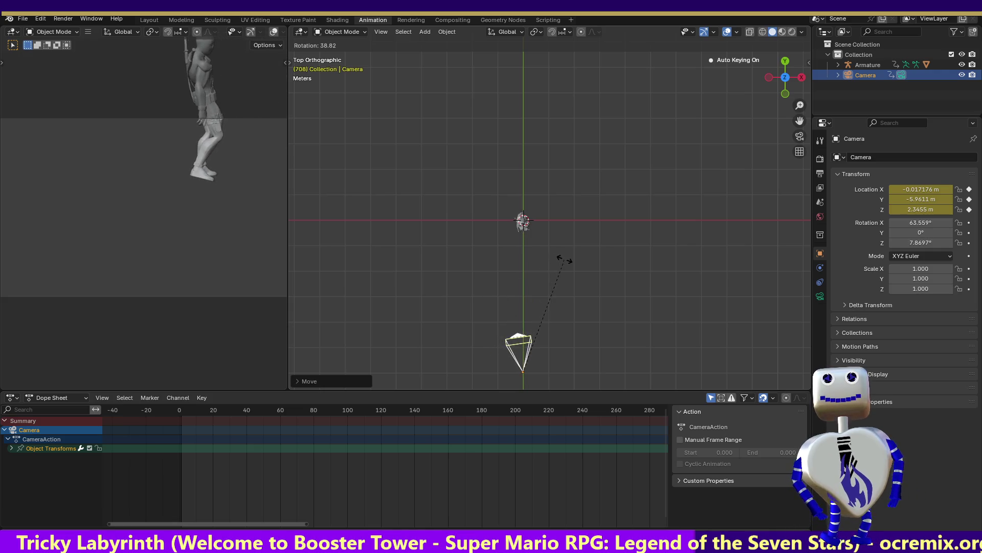
{"action": "left_click", "coordinate": [581, 262]}
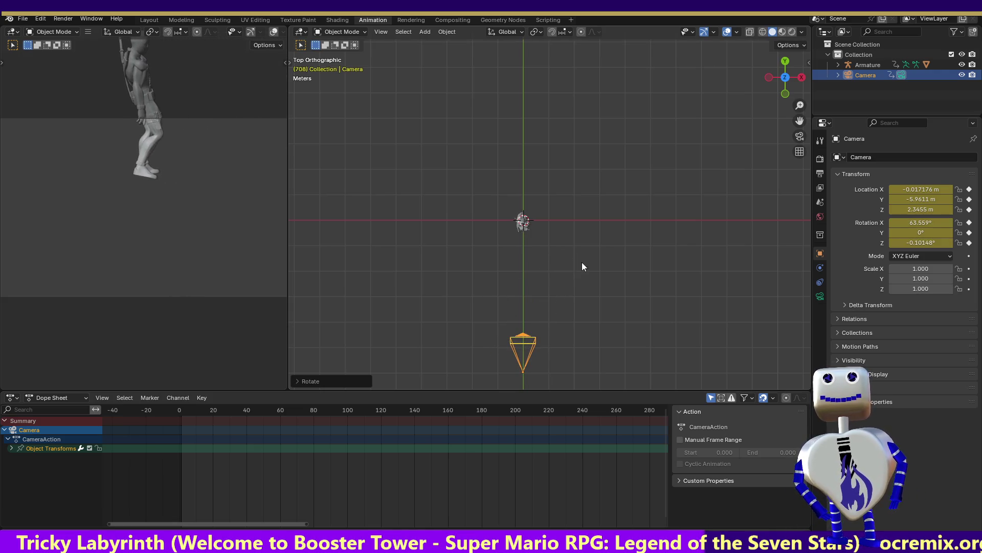
{"action": "left_click", "coordinate": [770, 77]}
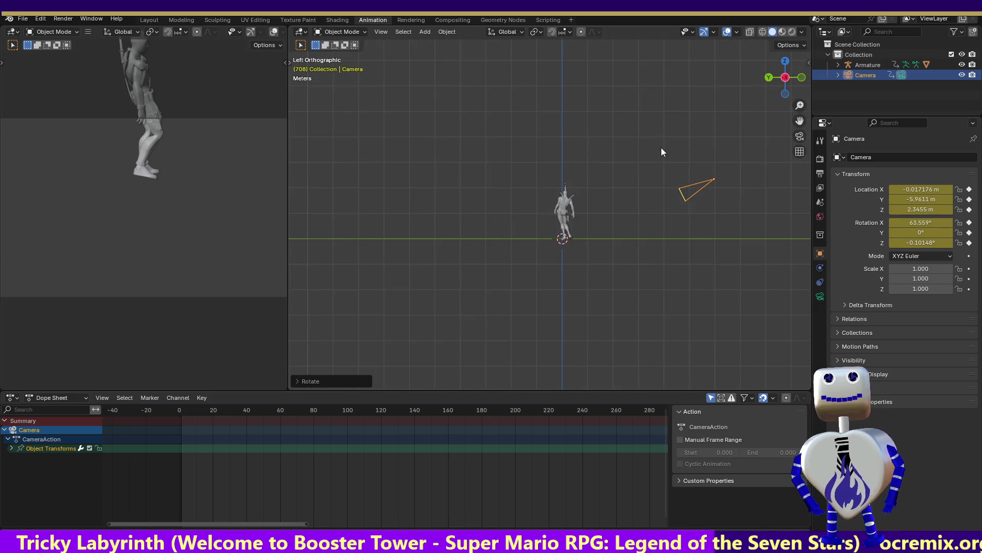
{"action": "key", "text": "r"}
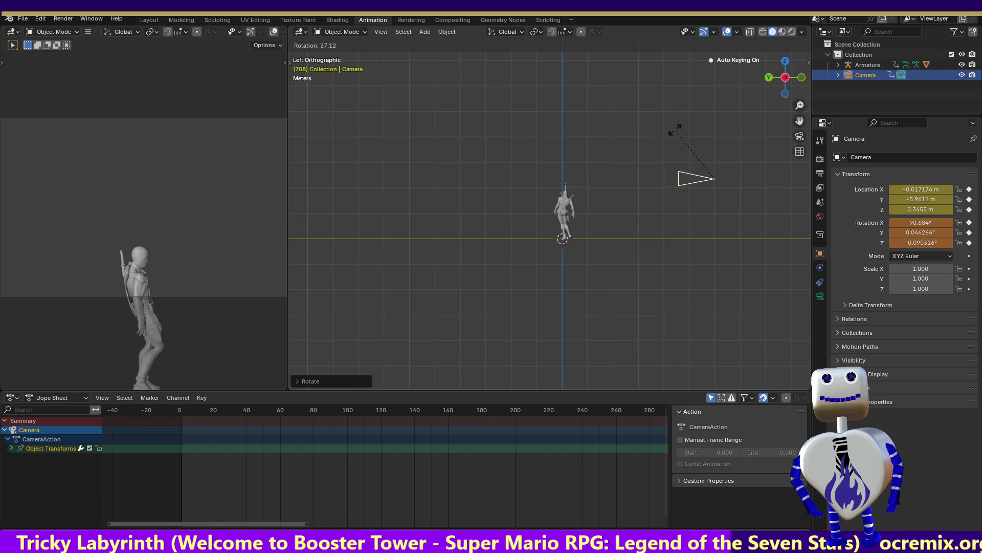
{"action": "left_click", "coordinate": [677, 134]}
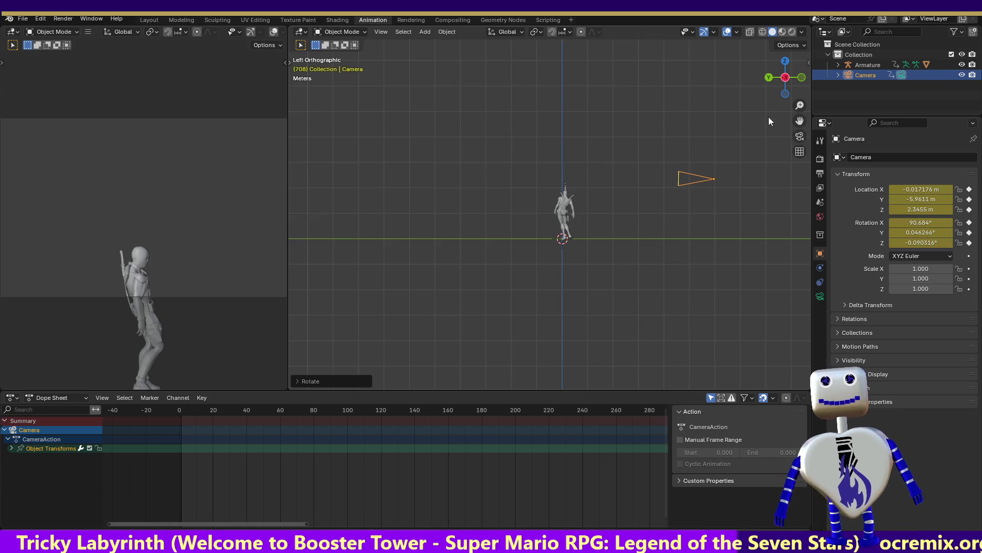
{"action": "key", "text": "g"}
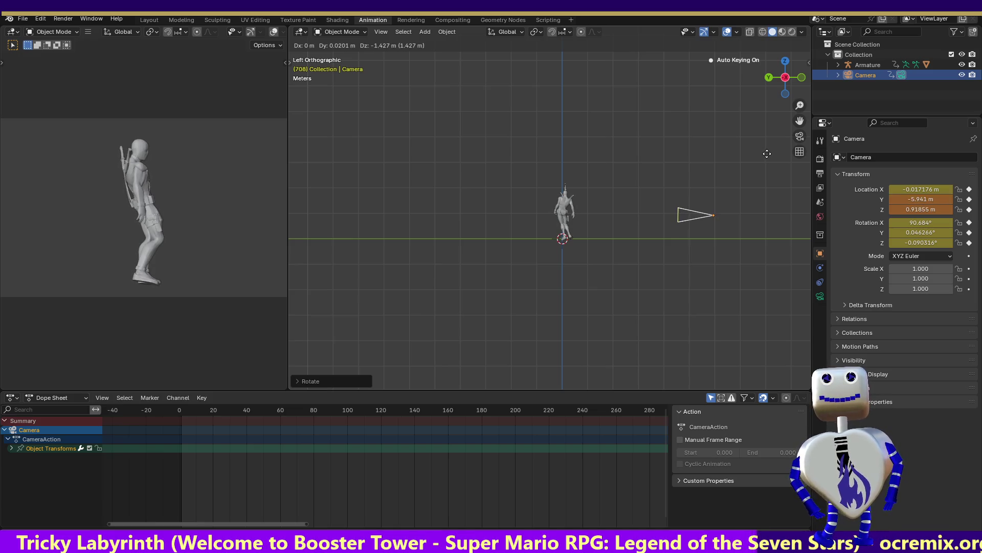
{"action": "left_click", "coordinate": [766, 162]}
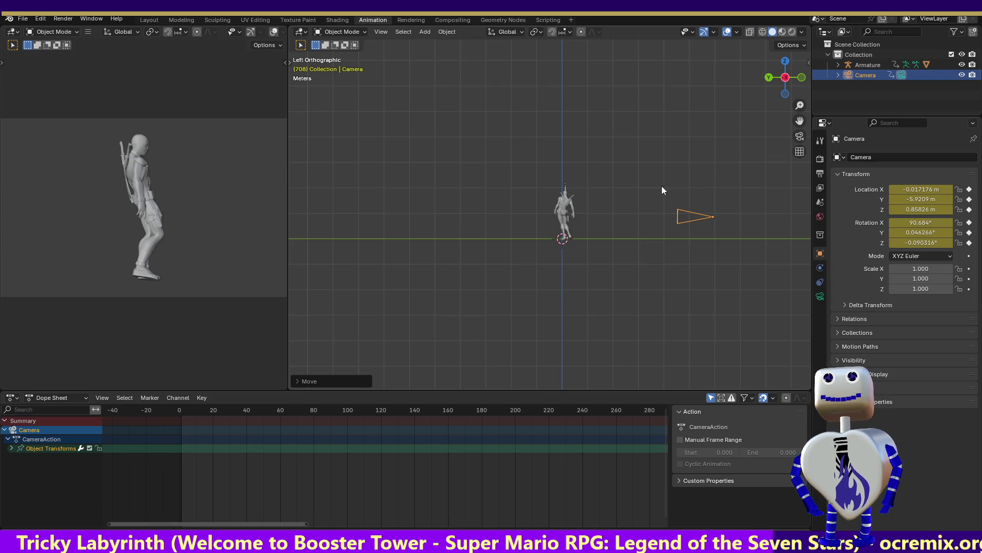
Step: Offset the camera to the right in the front view and play the animation to check the framing
{"action": "left_click", "coordinate": [802, 77]}
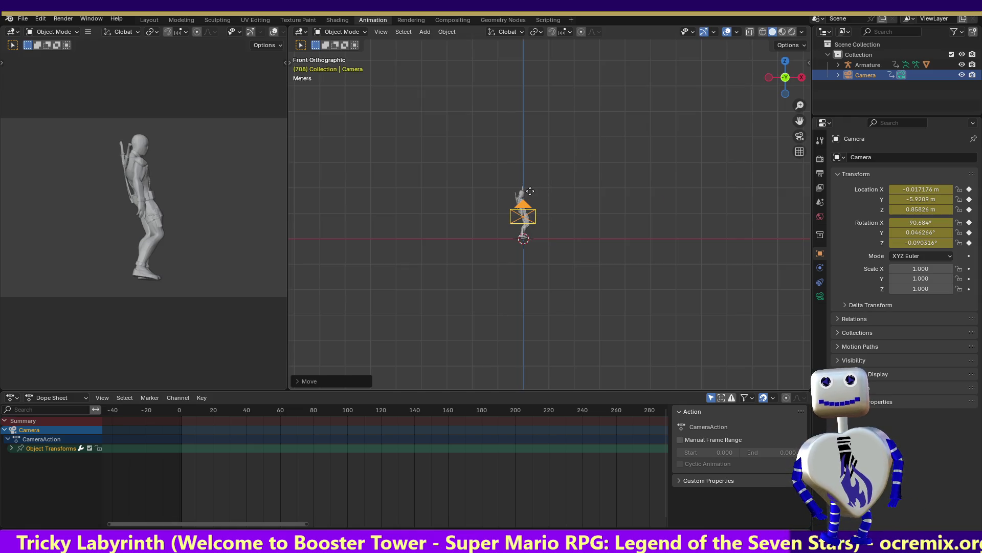
{"action": "key", "text": "g"}
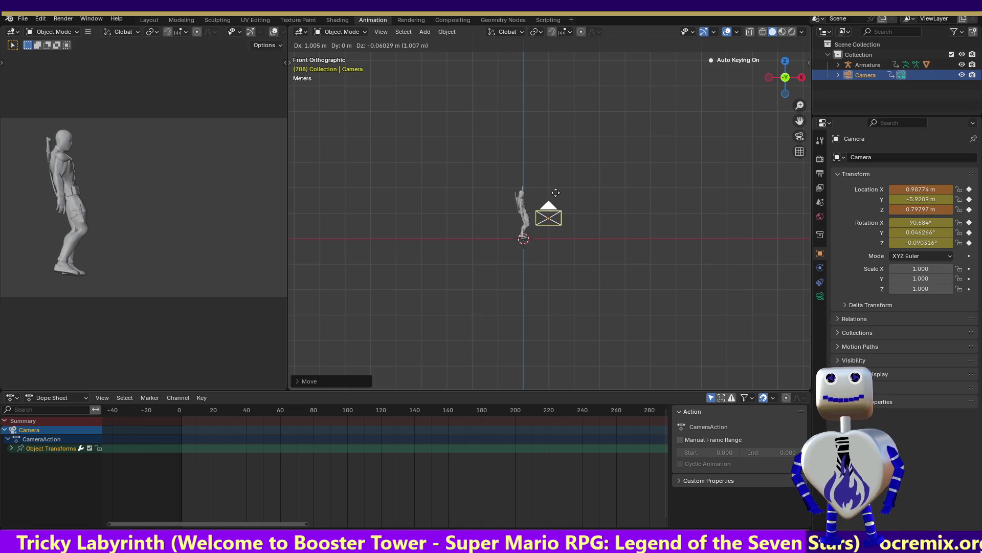
{"action": "left_click", "coordinate": [557, 192]}
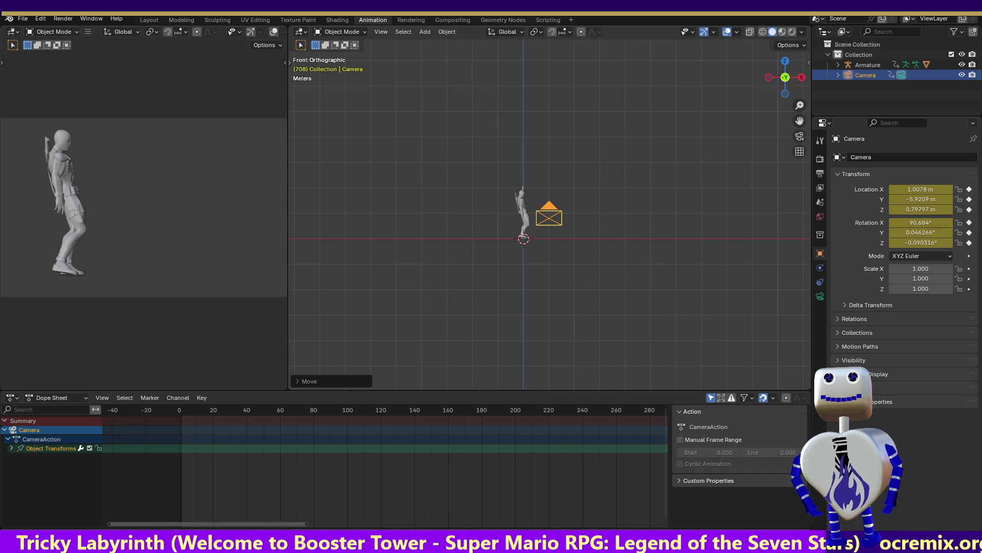
{"action": "key", "text": "space"}
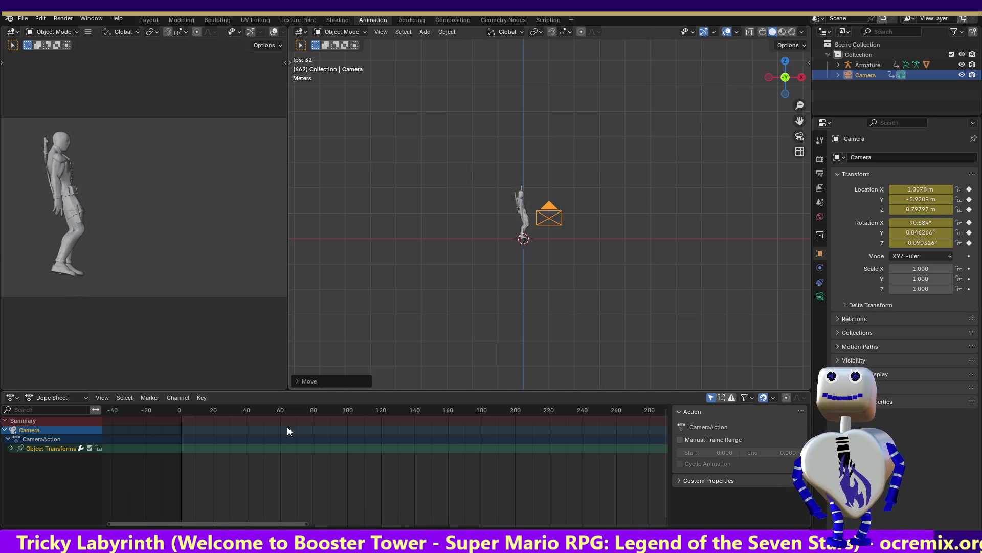
Step: Stop playback at frame 704 and box-select the character's armature
{"action": "key", "text": "space"}
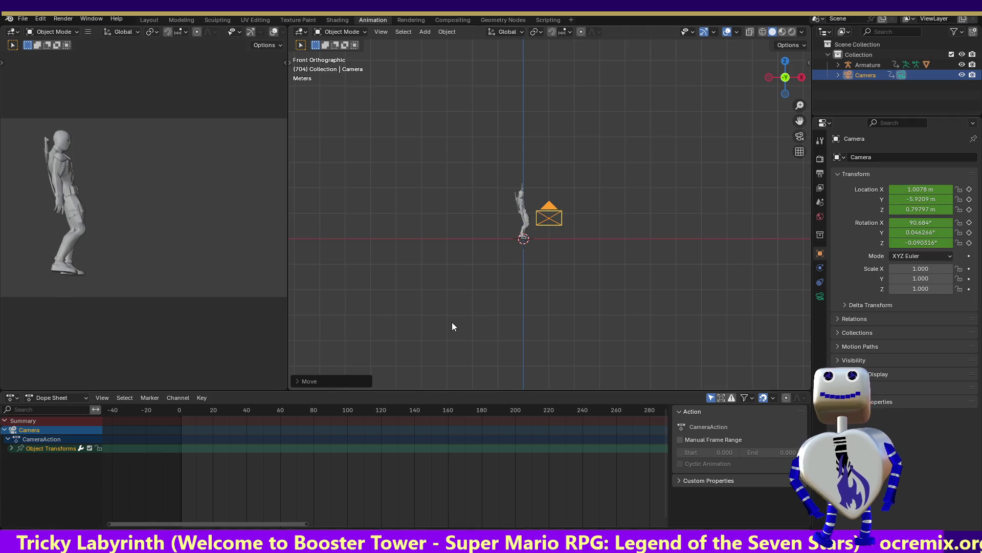
{"action": "left_click_drag", "start_coordinate": [504, 168], "coordinate": [533, 253]}
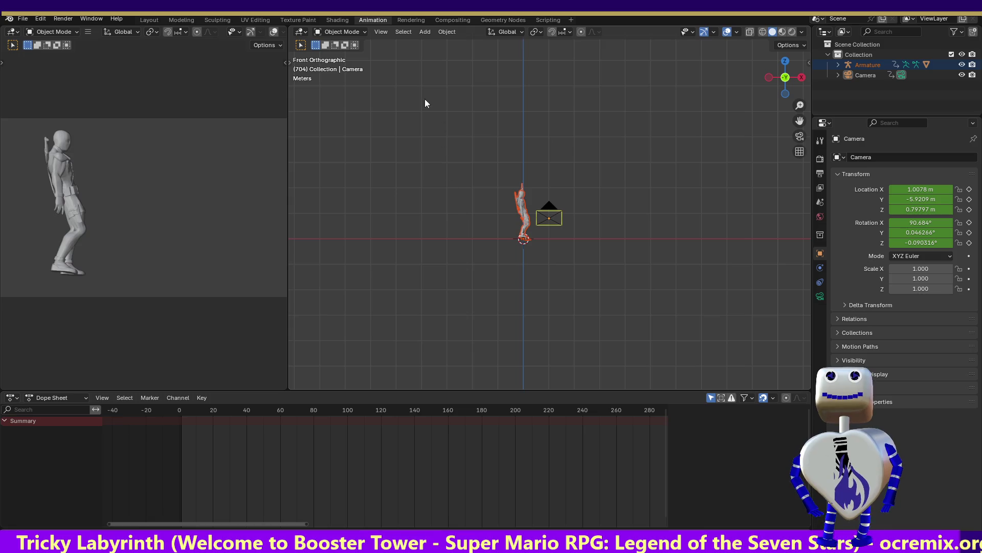
Step: Switch through top and front to the Right side view and box-select the character's armature
{"action": "left_click", "coordinate": [353, 33]}
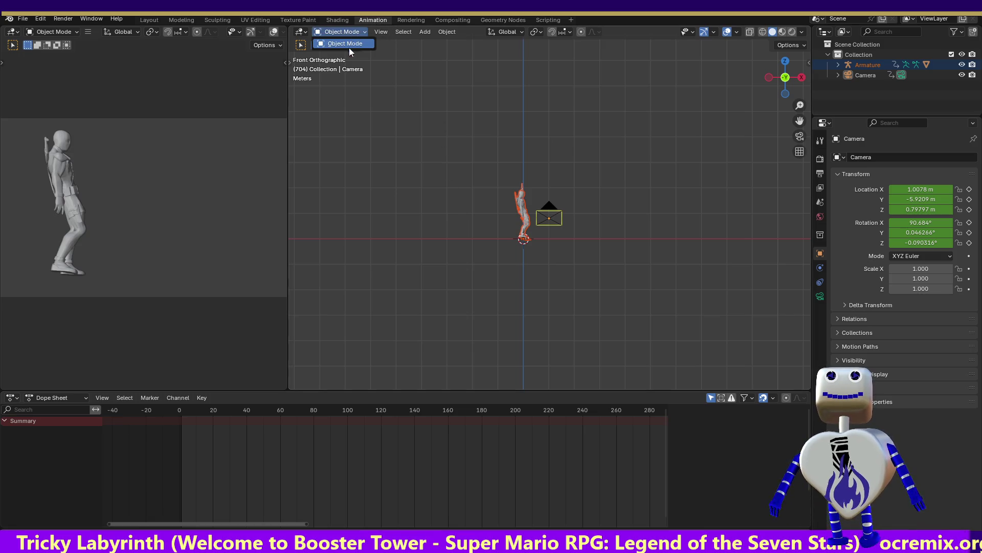
{"action": "left_click", "coordinate": [388, 118]}
{"action": "left_click_drag", "start_coordinate": [463, 149], "coordinate": [528, 233]}
{"action": "left_click", "coordinate": [784, 62]}
{"action": "left_click", "coordinate": [468, 194]}
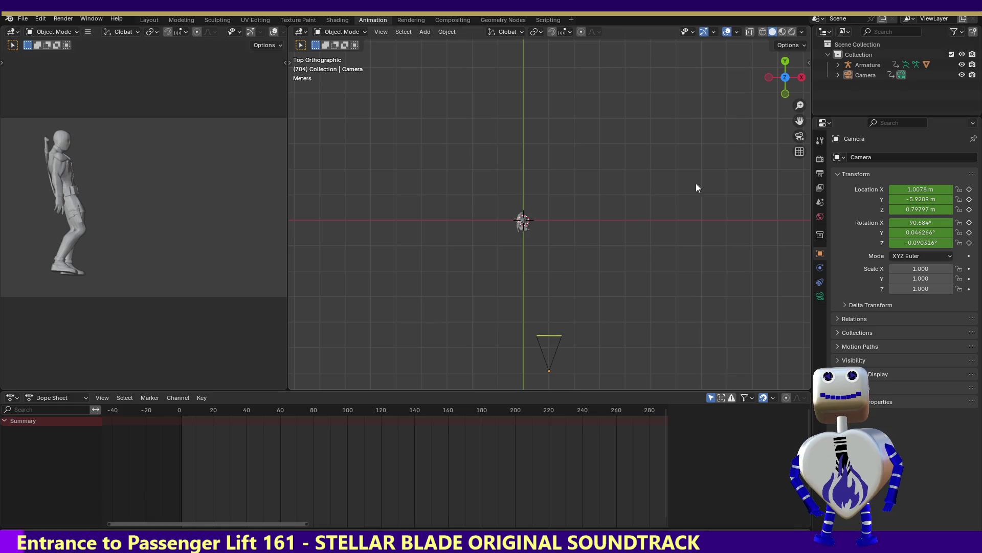
{"action": "left_click", "coordinate": [786, 94]}
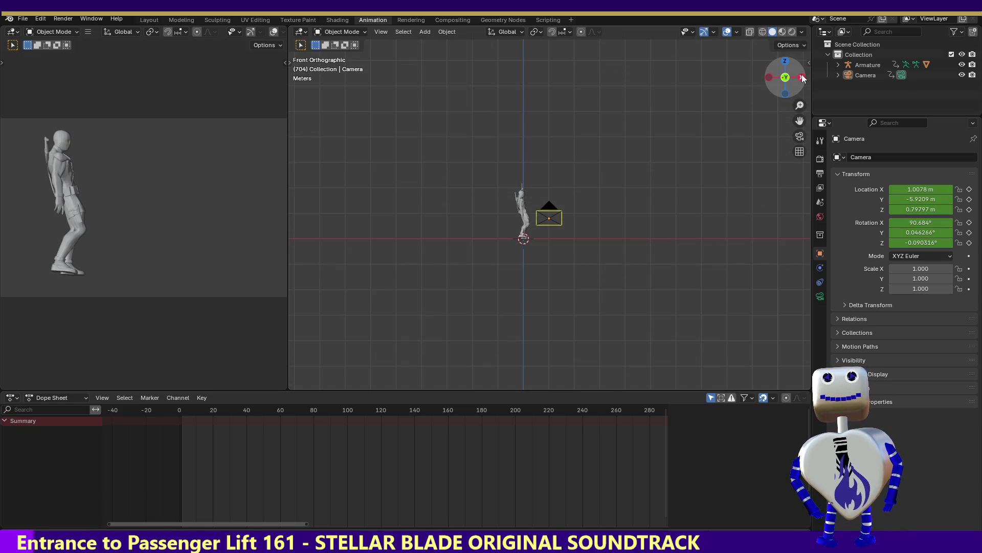
{"action": "left_click", "coordinate": [802, 78]}
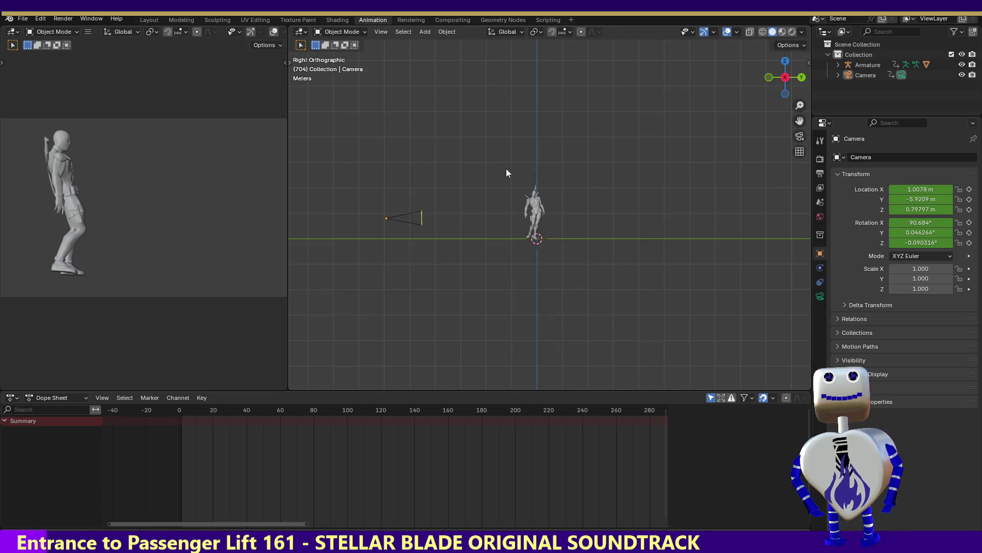
{"action": "left_click_drag", "start_coordinate": [518, 189], "coordinate": [573, 244]}
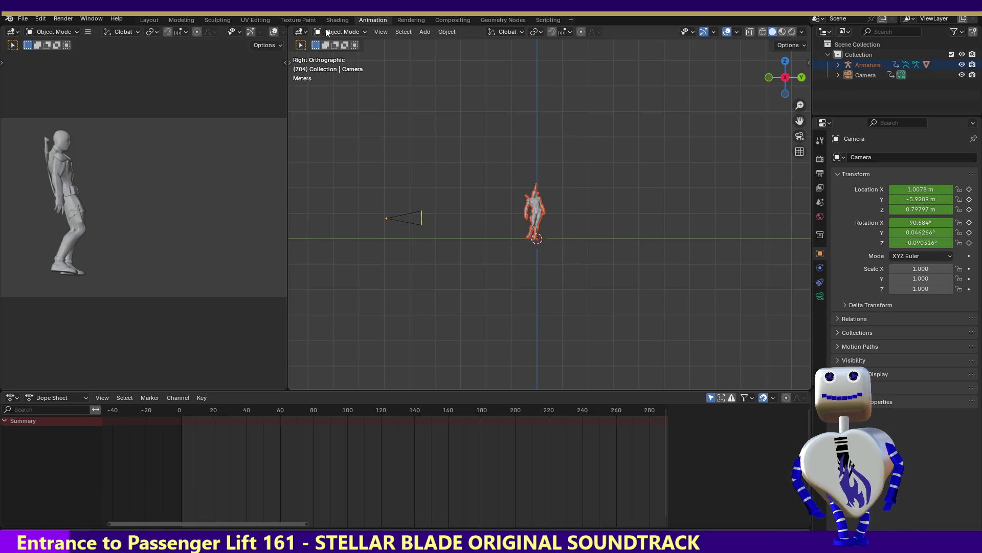
Step: Retry the armature selection and zoom in close on the character
{"action": "left_click", "coordinate": [336, 45]}
{"action": "left_click", "coordinate": [420, 151]}
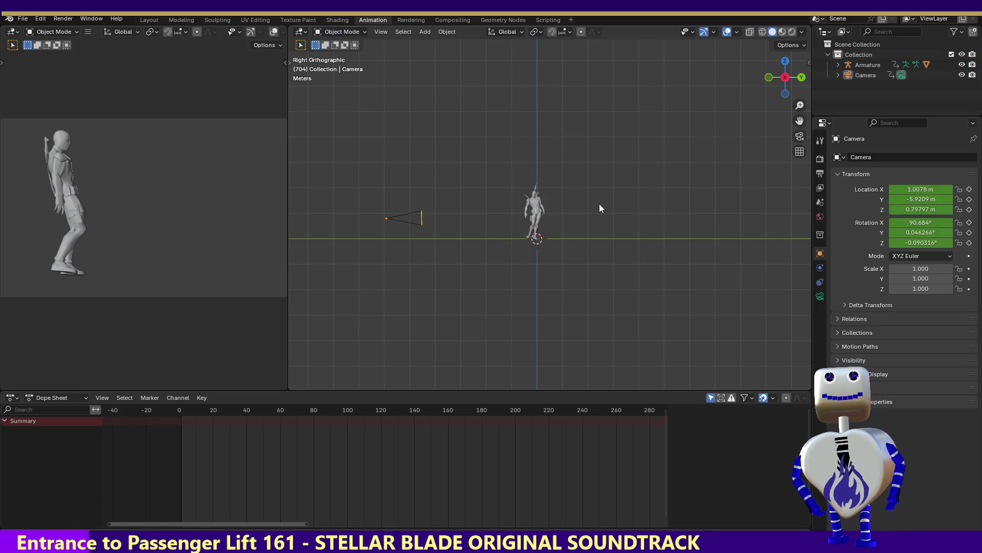
{"action": "left_click_drag", "start_coordinate": [514, 180], "coordinate": [554, 241]}
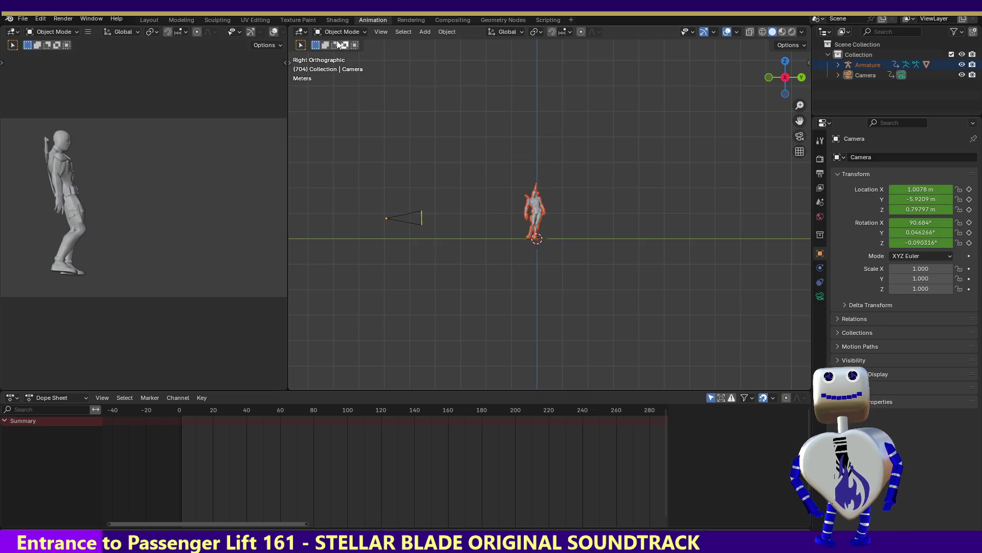
{"action": "left_click", "coordinate": [559, 125]}
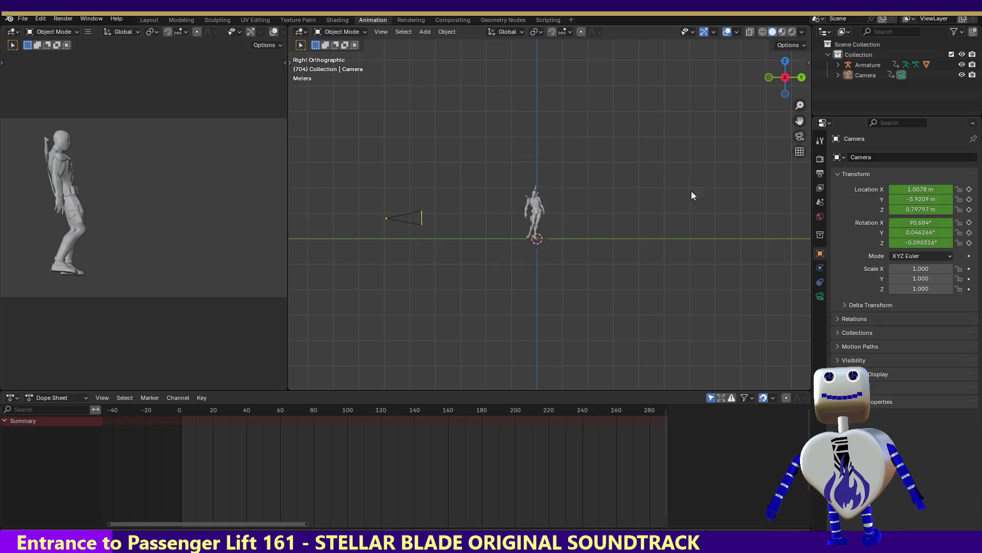
{"action": "mouse_move", "coordinate": [800, 105]}
{"action": "left_mouse_down"}
{"action": "mouse_move", "coordinate": [800, 72]}
{"action": "mouse_move", "coordinate": [800, 88]}
{"action": "left_mouse_up"}
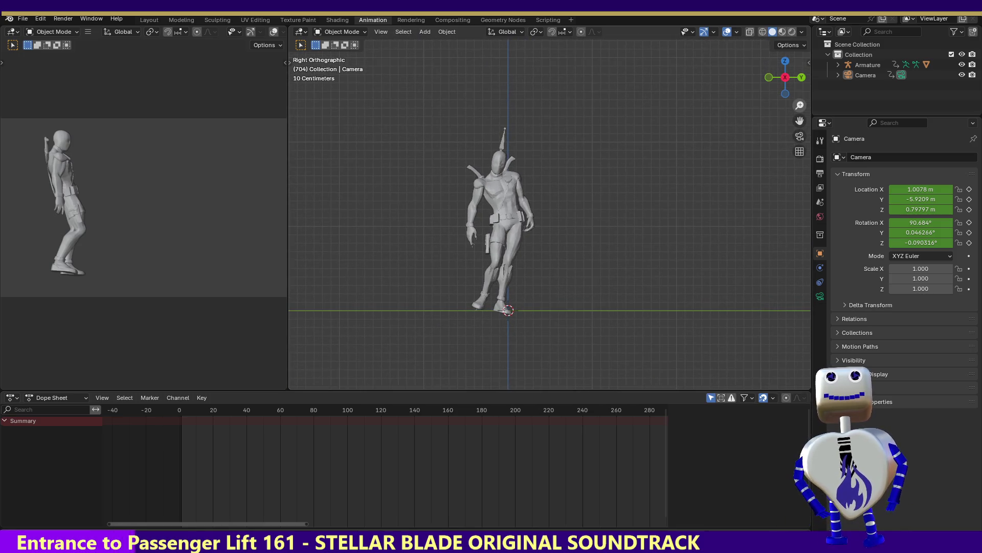
Step: Select the armature instead of the temp mesh and switch it into Pose Mode
{"action": "left_click", "coordinate": [509, 313]}
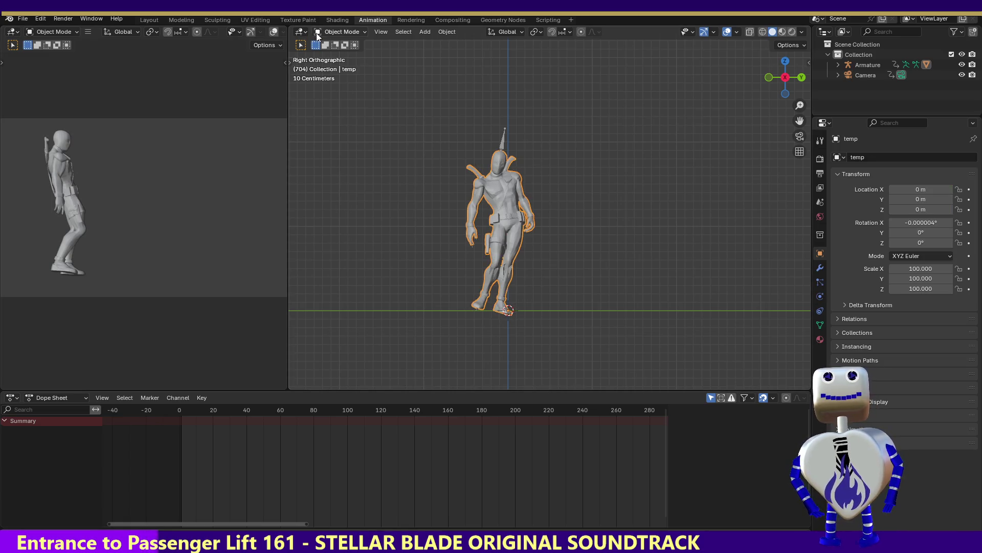
{"action": "left_click", "coordinate": [348, 31]}
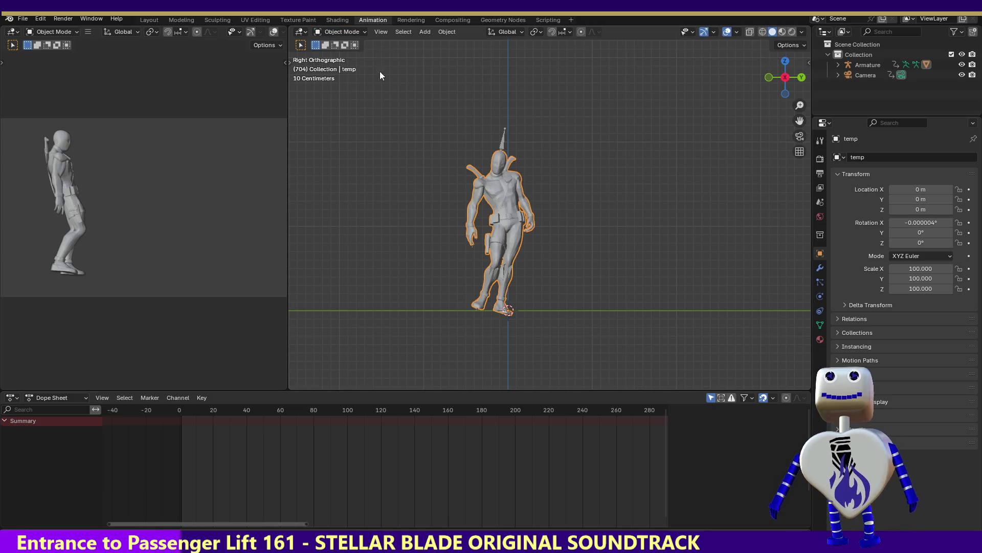
{"action": "left_click", "coordinate": [502, 138]}
{"action": "left_click_drag", "start_coordinate": [457, 105], "coordinate": [542, 319]}
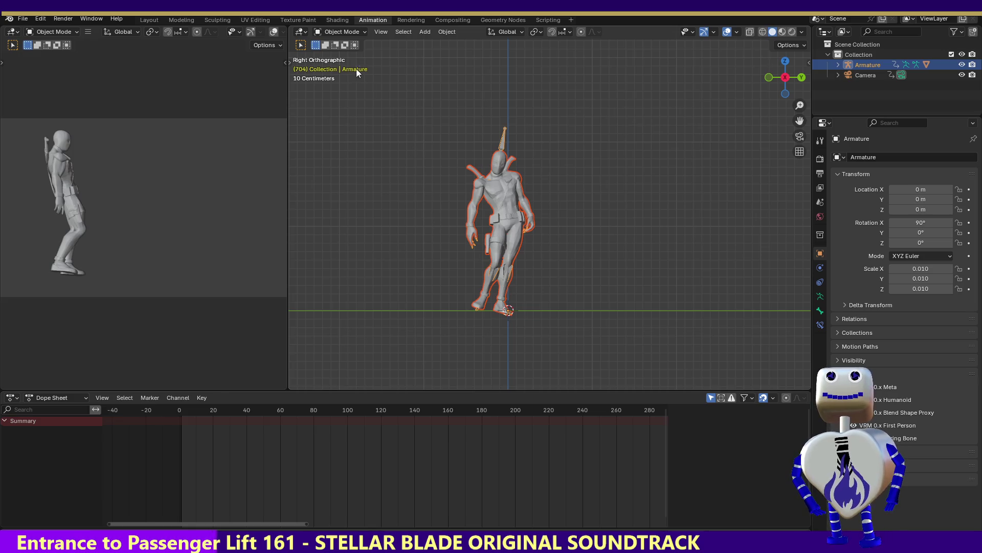
{"action": "left_click", "coordinate": [336, 33]}
{"action": "left_click", "coordinate": [341, 68]}
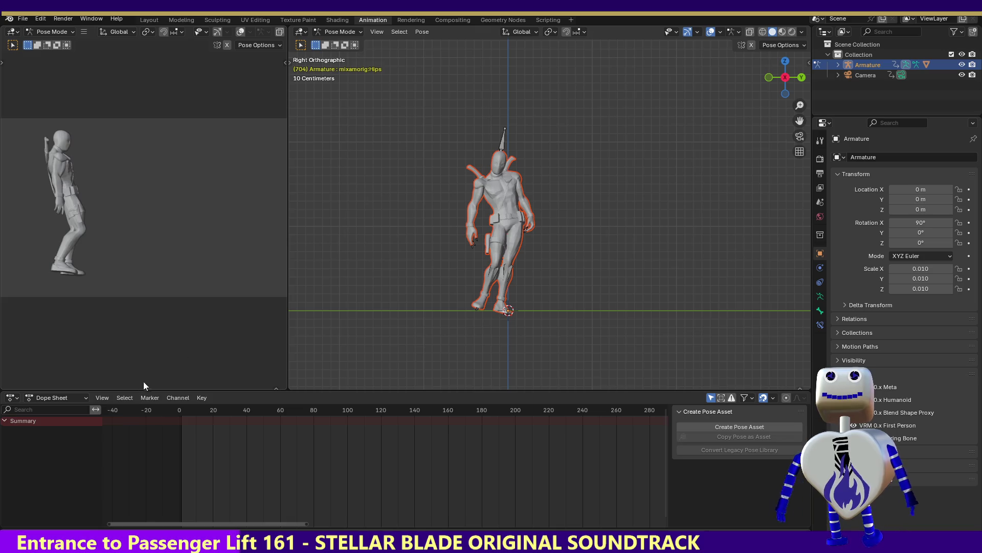
Step: Box-select all the character's bones to list their keyframes, then scrub forward from frame 161
{"action": "left_click_drag", "start_coordinate": [448, 126], "coordinate": [589, 327]}
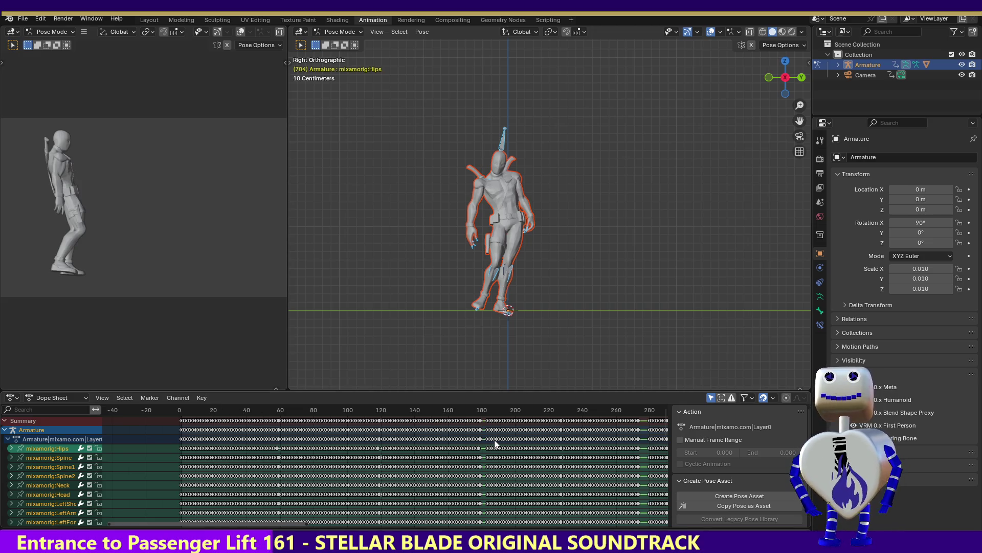
{"action": "left_click", "coordinate": [450, 409]}
{"action": "left_click_drag", "start_coordinate": [450, 412], "coordinate": [572, 435]}
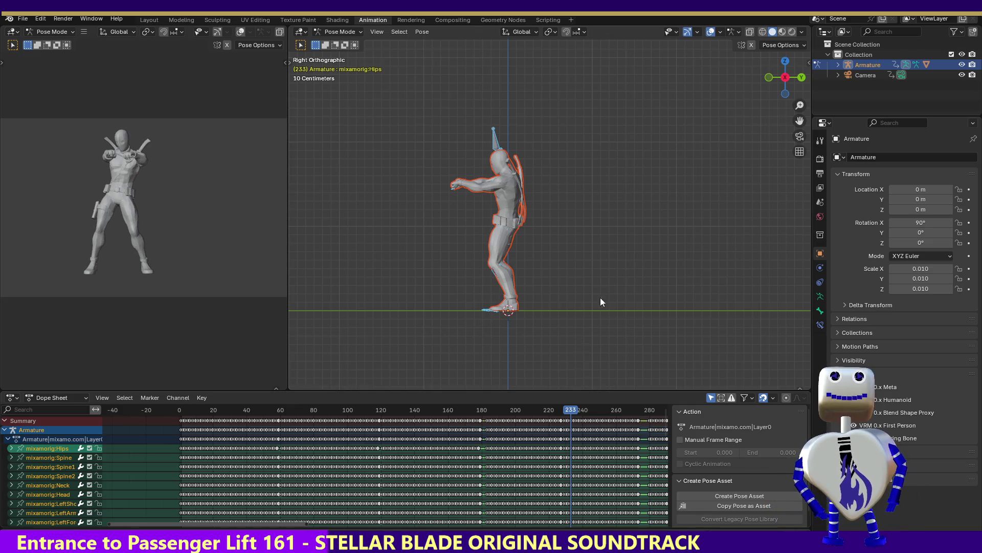
Step: View the character from the front and play the dance from around frame 147
{"action": "left_click", "coordinate": [772, 75]}
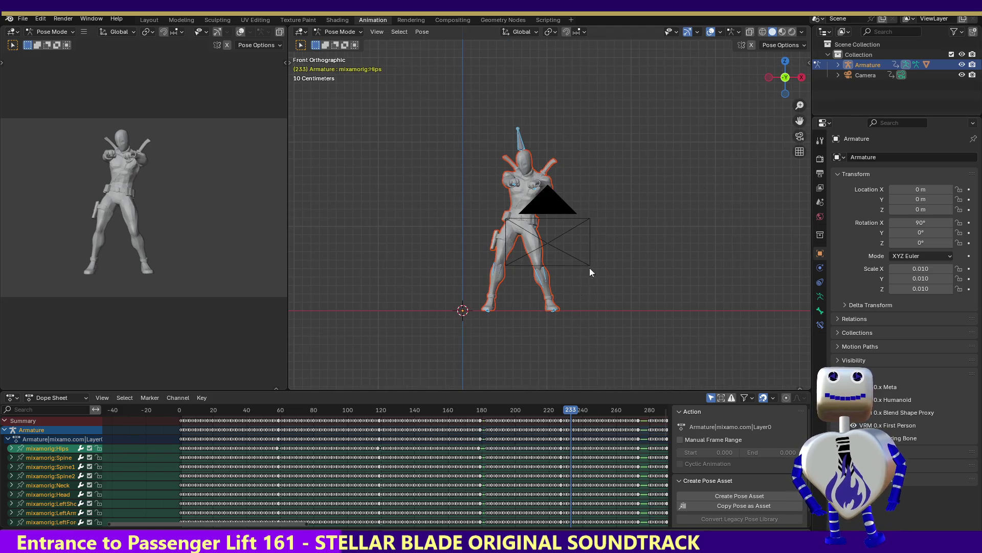
{"action": "left_click_drag", "start_coordinate": [576, 413], "coordinate": [426, 411]}
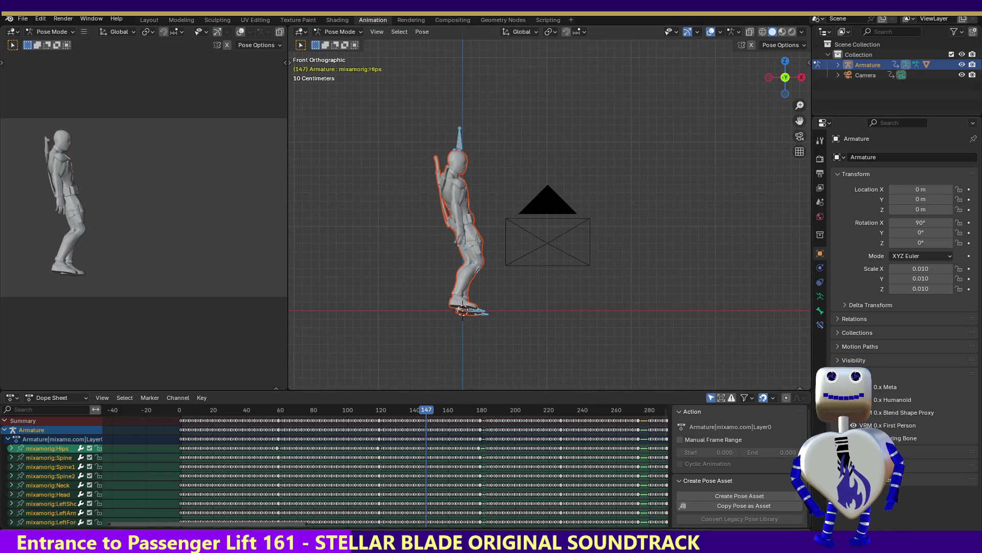
{"action": "key", "text": "space"}
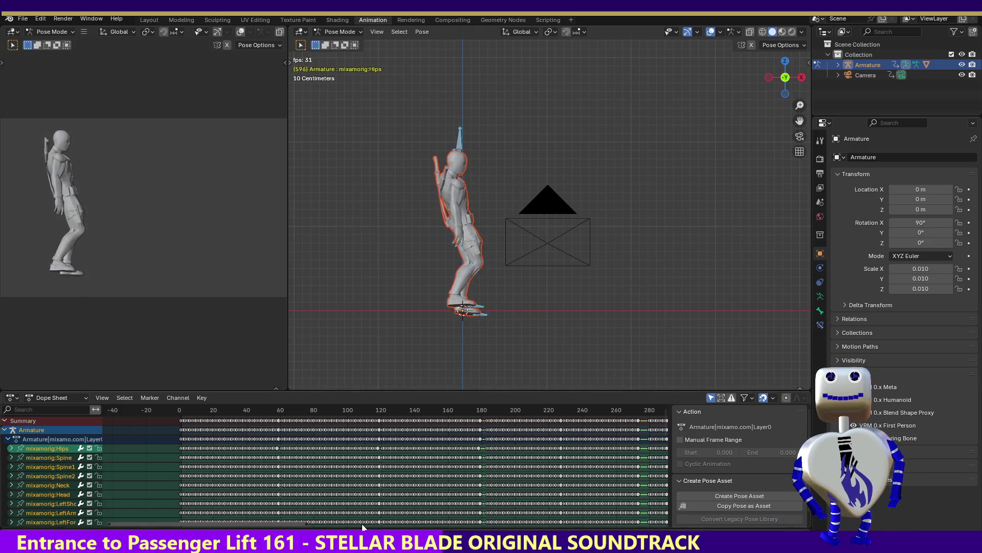
{"action": "left_click_drag", "start_coordinate": [299, 528], "coordinate": [606, 527]}
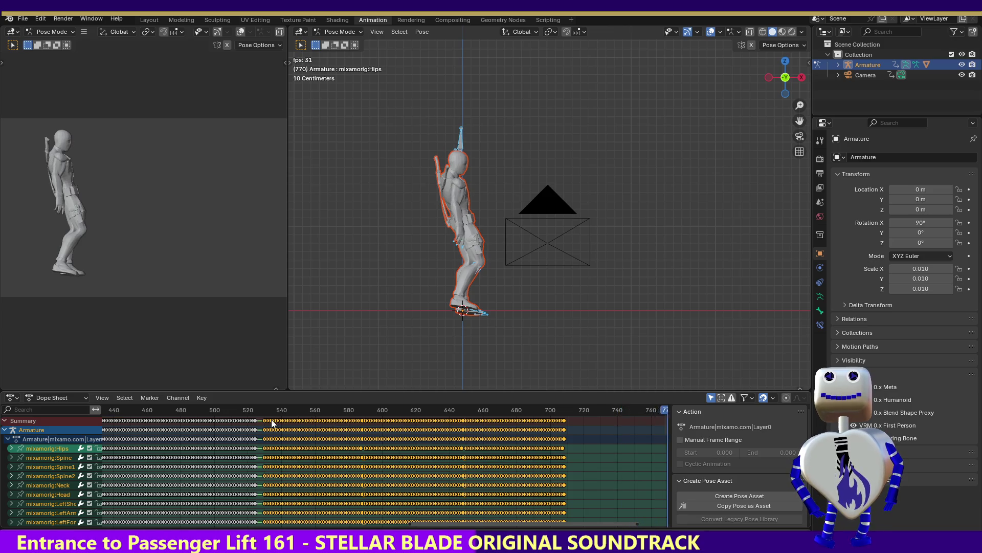
Step: Shift the selected keyframes later, then select the middle keyframe block and slide it into place
{"action": "key", "text": "g"}
{"action": "left_click", "coordinate": [422, 453]}
{"action": "left_click_drag", "start_coordinate": [417, 524], "coordinate": [305, 515]}
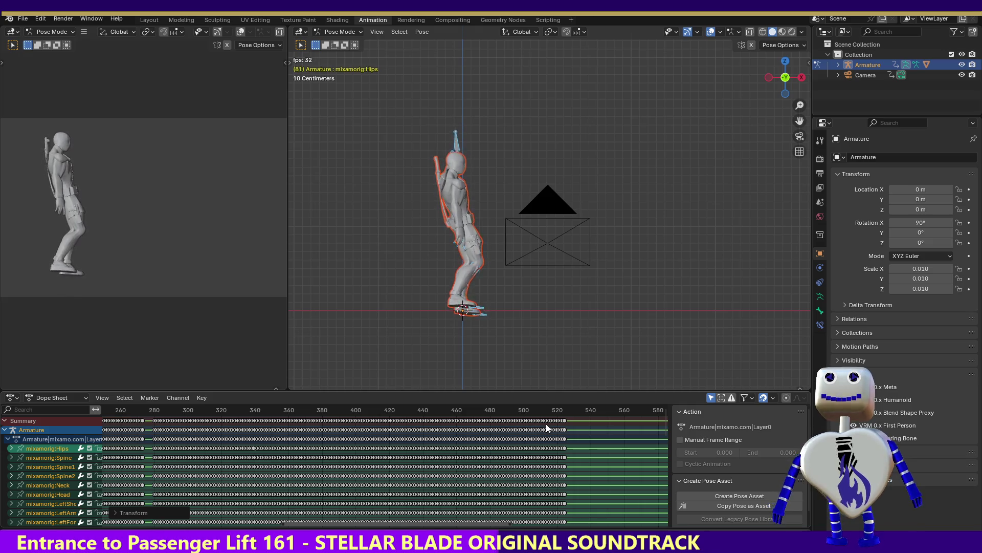
{"action": "left_click_drag", "start_coordinate": [582, 418], "coordinate": [148, 425]}
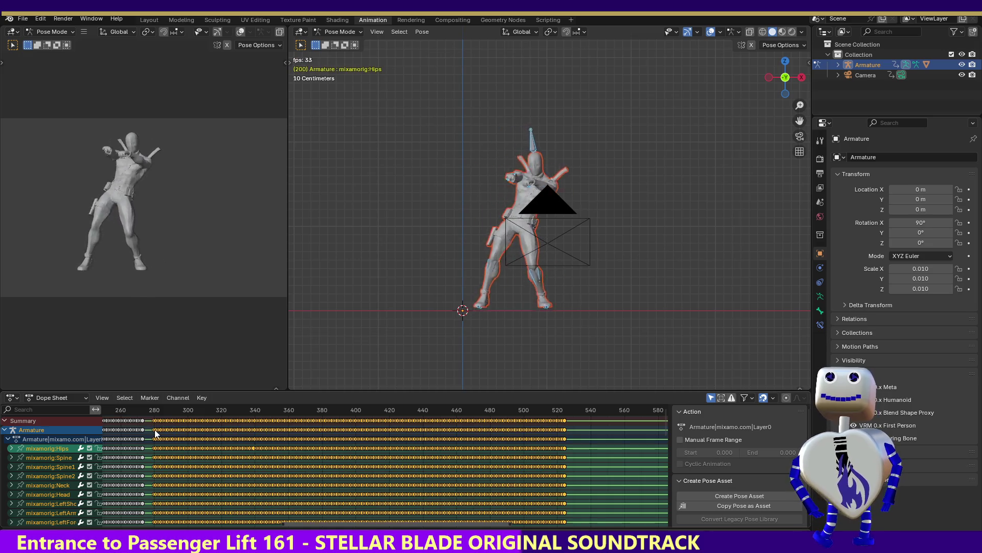
{"action": "key", "text": "g"}
{"action": "left_click", "coordinate": [315, 426]}
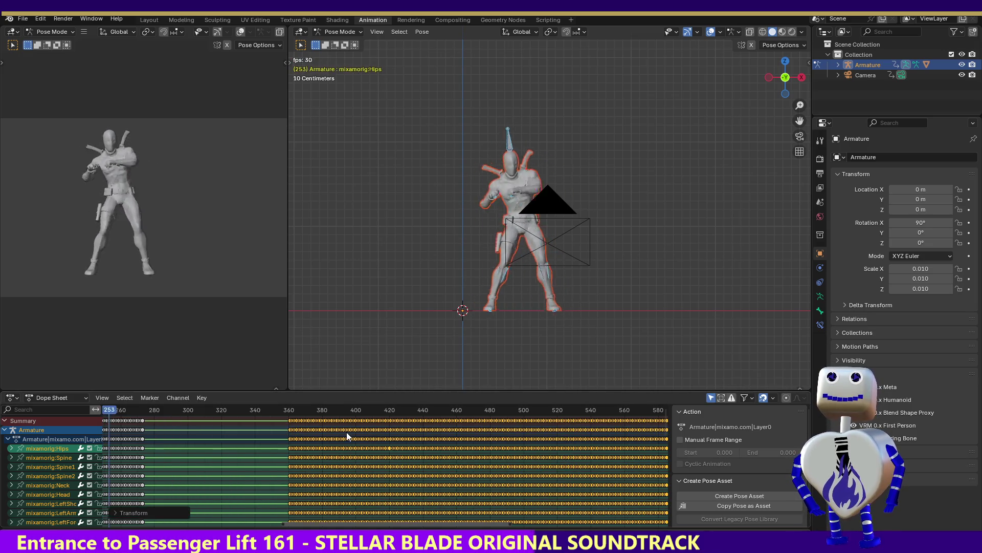
{"action": "key", "text": "g"}
{"action": "left_click", "coordinate": [263, 418]}
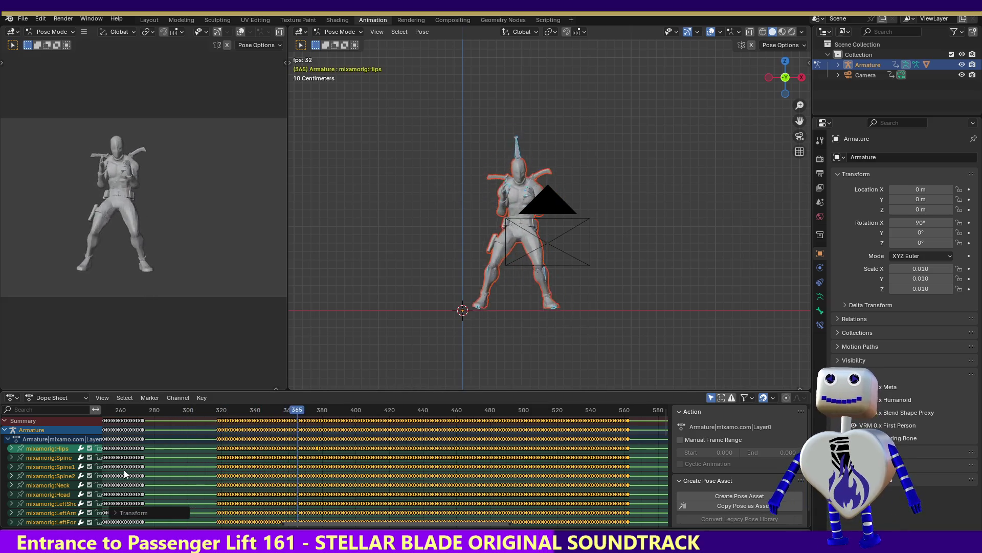
Step: Stretch the selected keyframe block slightly wider in time
{"action": "key", "text": "s"}
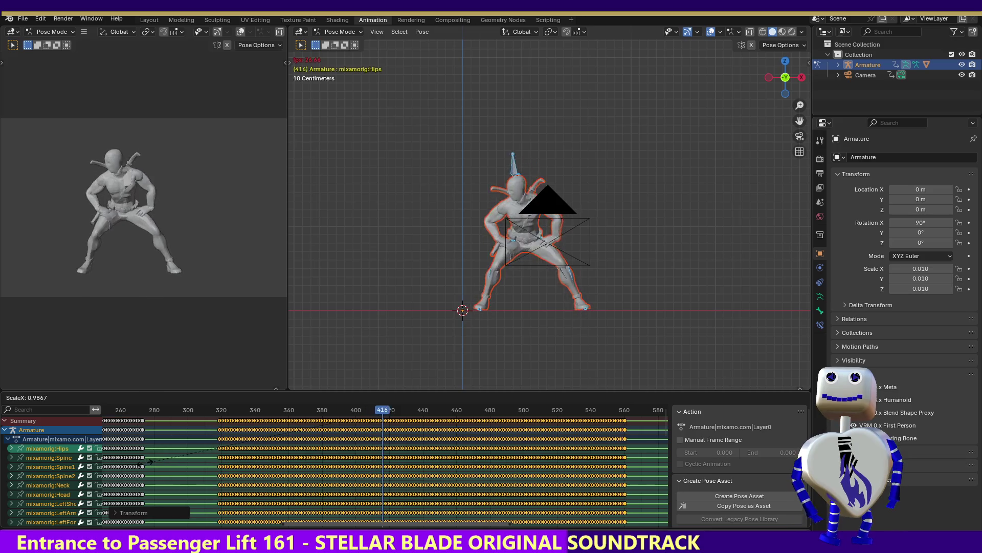
{"action": "left_click", "coordinate": [133, 463]}
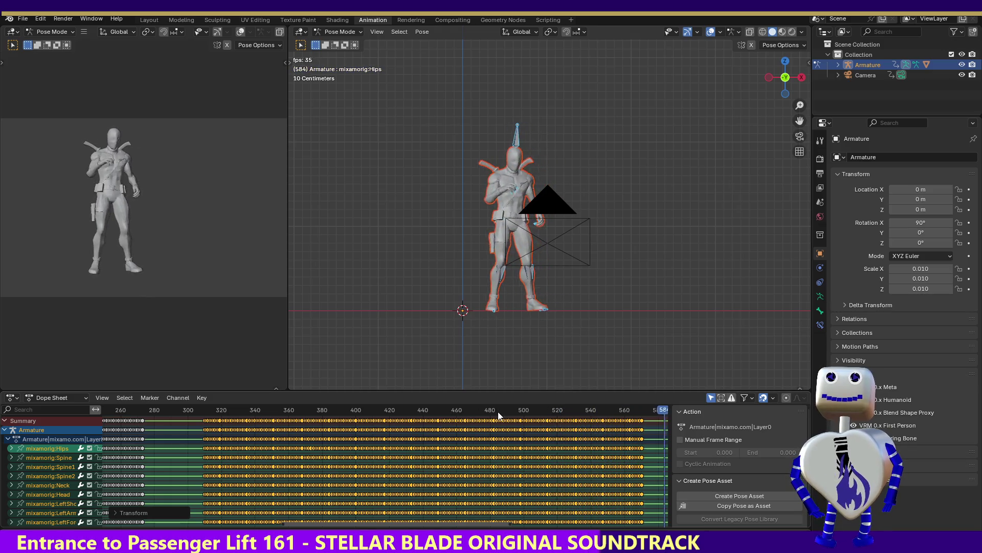
{"action": "key", "text": "s"}
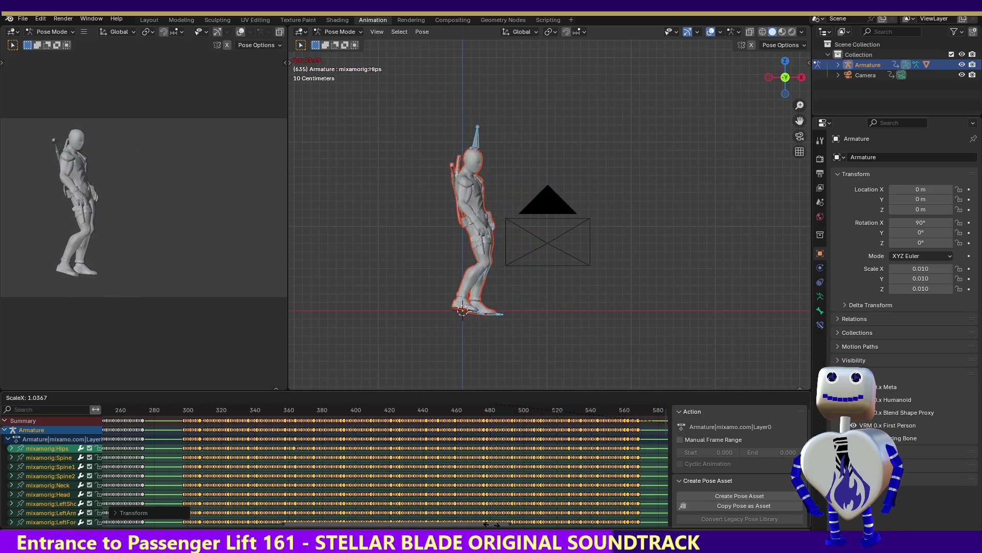
{"action": "key", "text": "Return"}
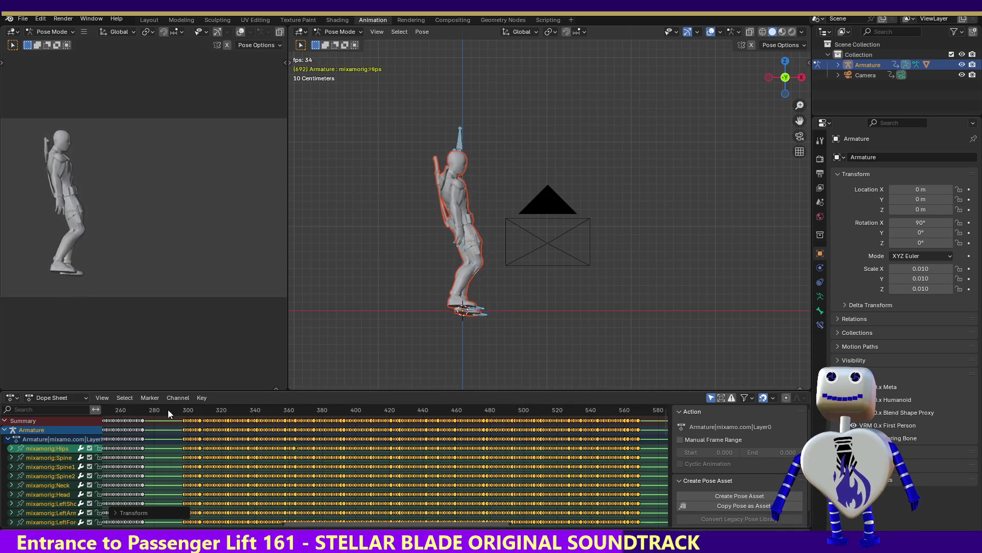
Step: Review playback from about frame 297, undo three times, and return to the first frame
{"action": "left_click", "coordinate": [168, 409]}
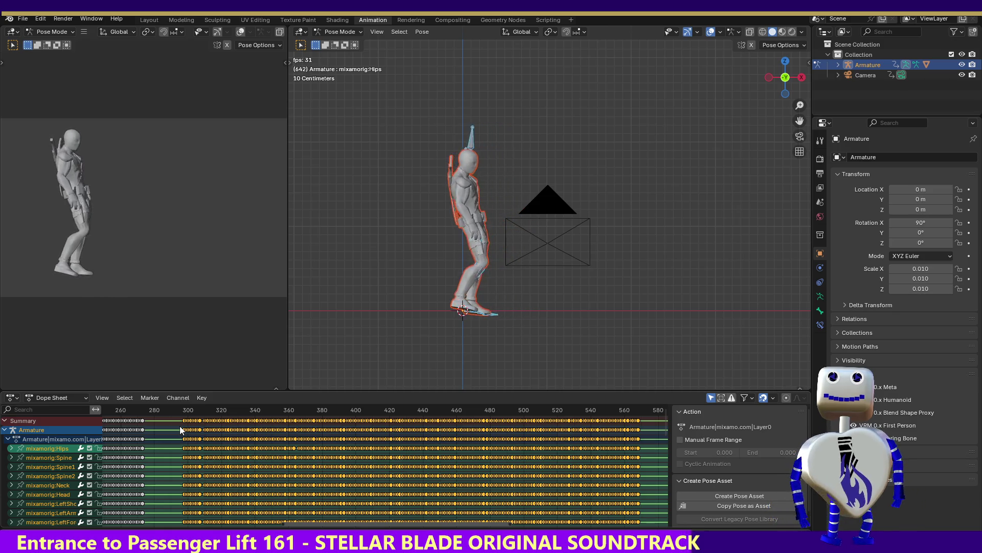
{"action": "key", "text": "space"}
{"action": "key", "text": "ctrl+z"}
{"action": "key", "text": "ctrl+z"}
{"action": "key", "text": "ctrl+z"}
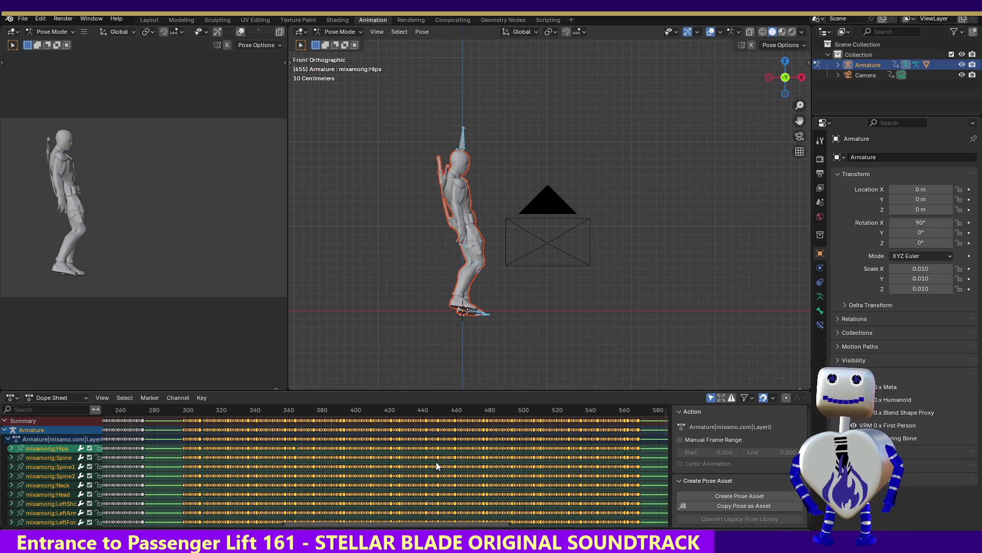
{"action": "key", "text": "ctrl+z"}
{"action": "key", "text": "ctrl+z"}
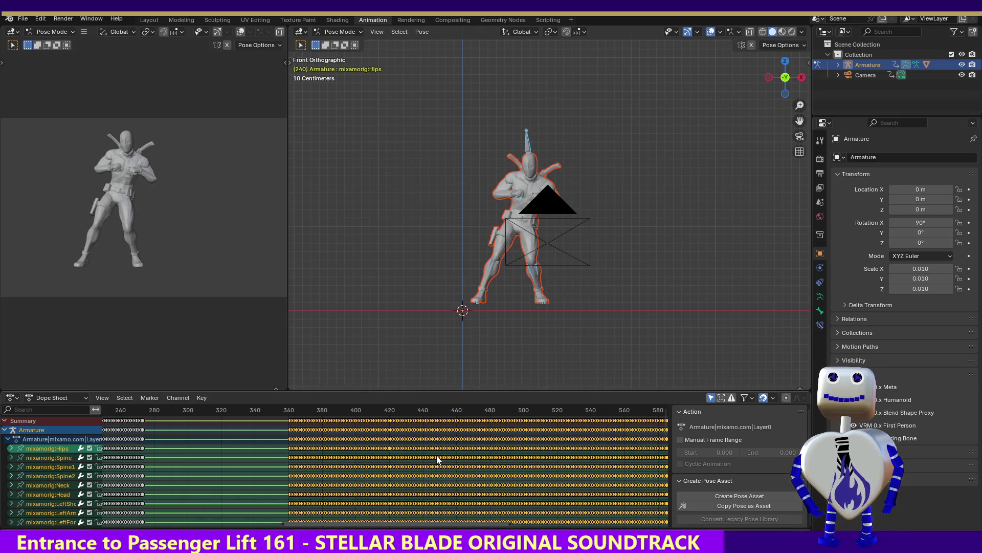
{"action": "key", "text": "ctrl+z"}
{"action": "key", "text": "ctrl+z"}
{"action": "key", "text": "ctrl+z"}
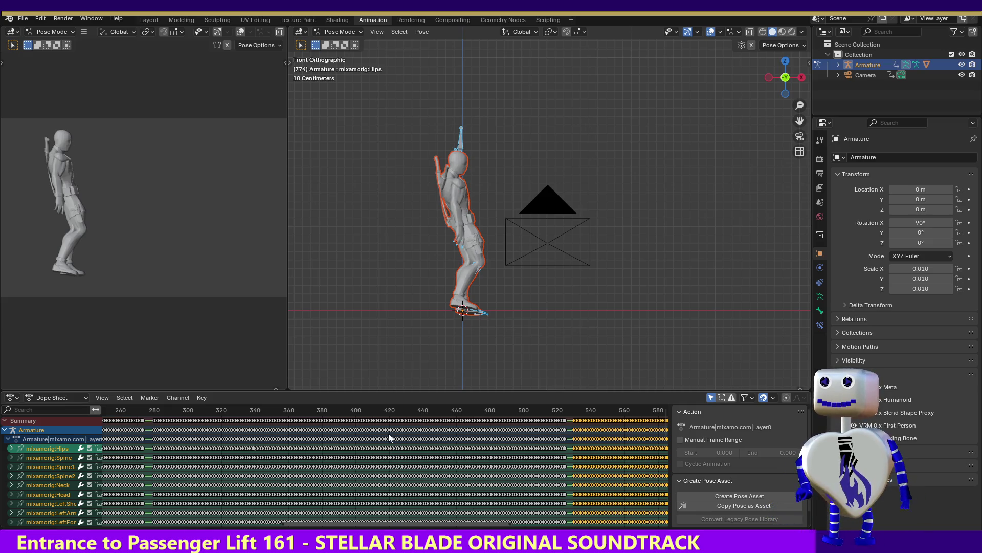
{"action": "key", "text": "shift+Left"}
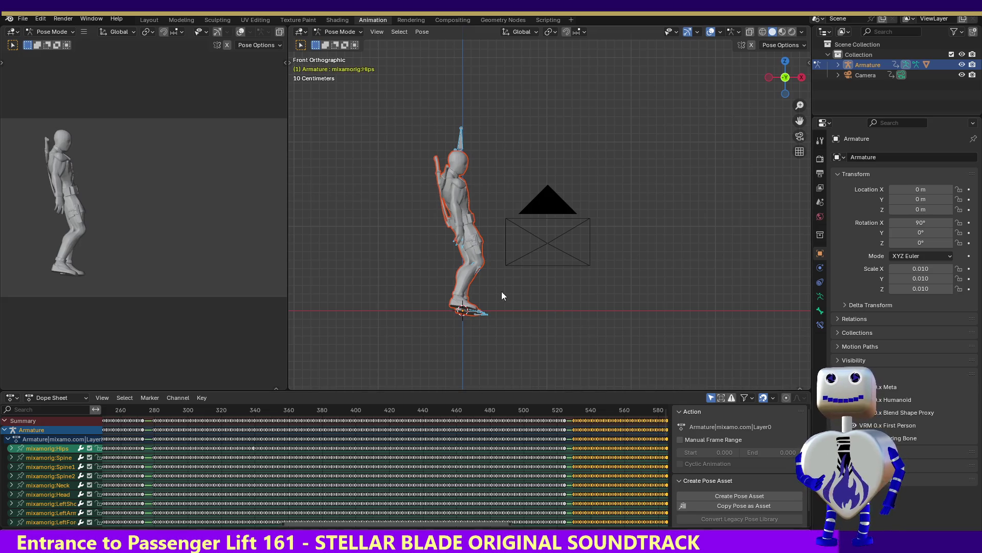
Step: Reselect all bones, go to frame 443, select the LeftHand bone, and switch to Object Mode
{"action": "left_click", "coordinate": [385, 90]}
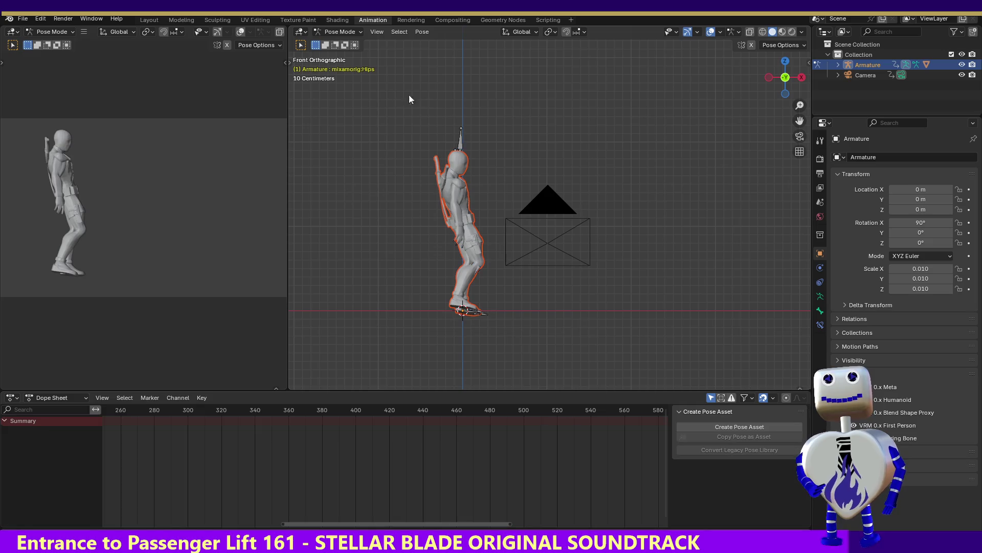
{"action": "left_click_drag", "start_coordinate": [432, 100], "coordinate": [502, 339]}
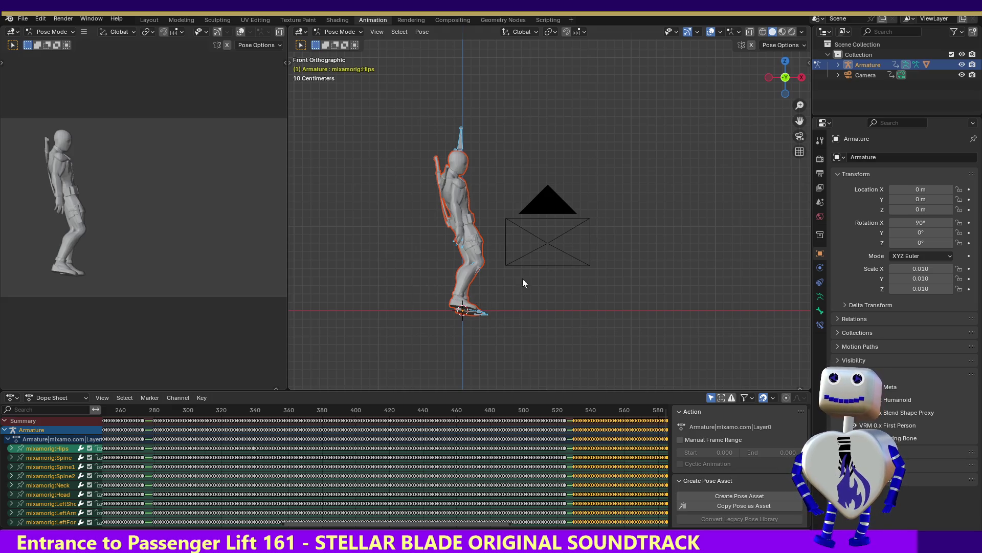
{"action": "left_click", "coordinate": [429, 409]}
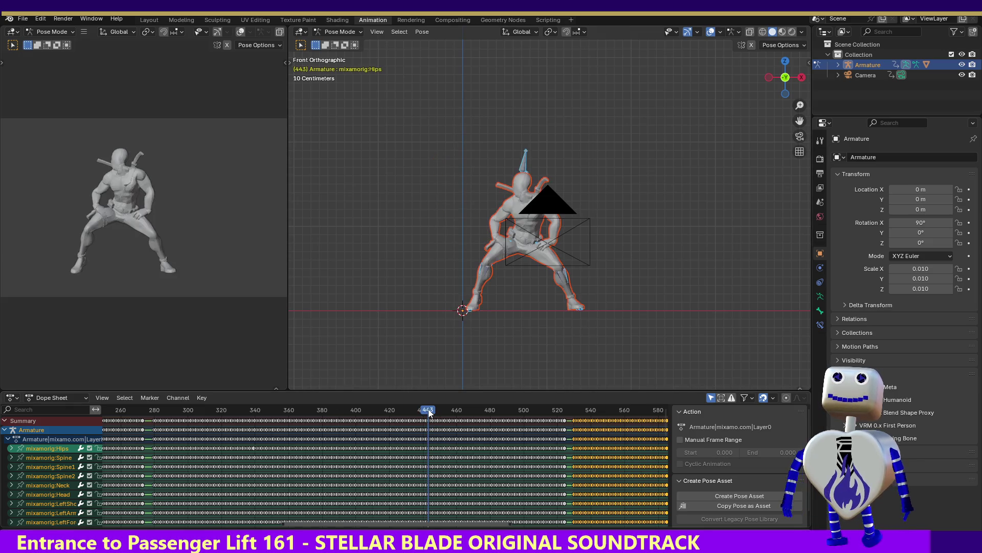
{"action": "left_click", "coordinate": [551, 246]}
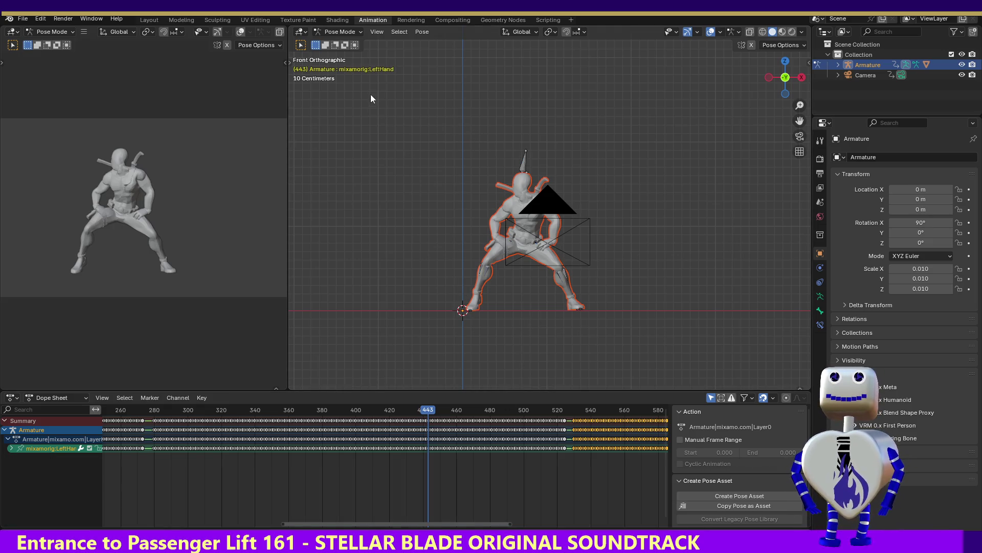
{"action": "left_click", "coordinate": [340, 31]}
{"action": "left_click", "coordinate": [340, 40]}
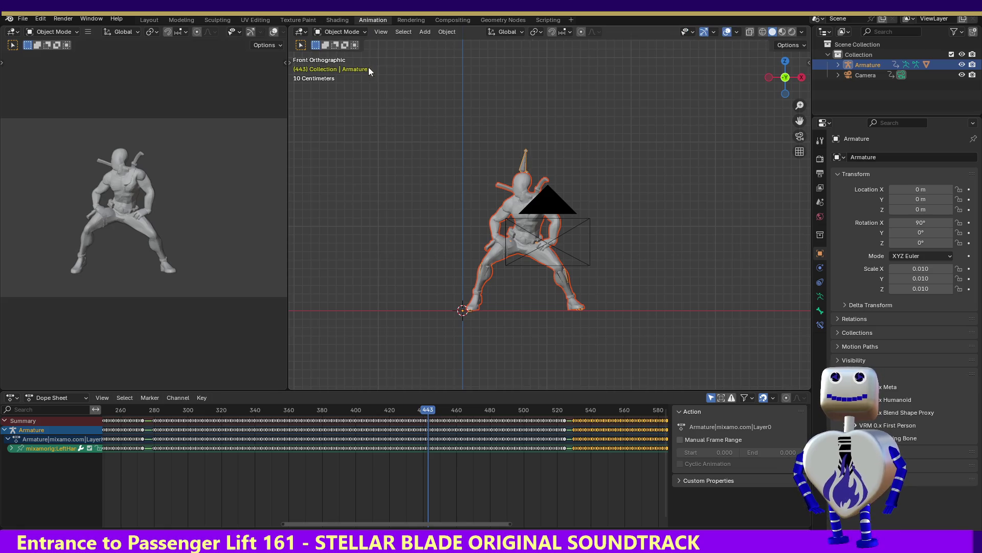
Step: Move the camera further left to frame the crouching character at frame 443, then replay from frame 1
{"action": "left_click", "coordinate": [546, 244]}
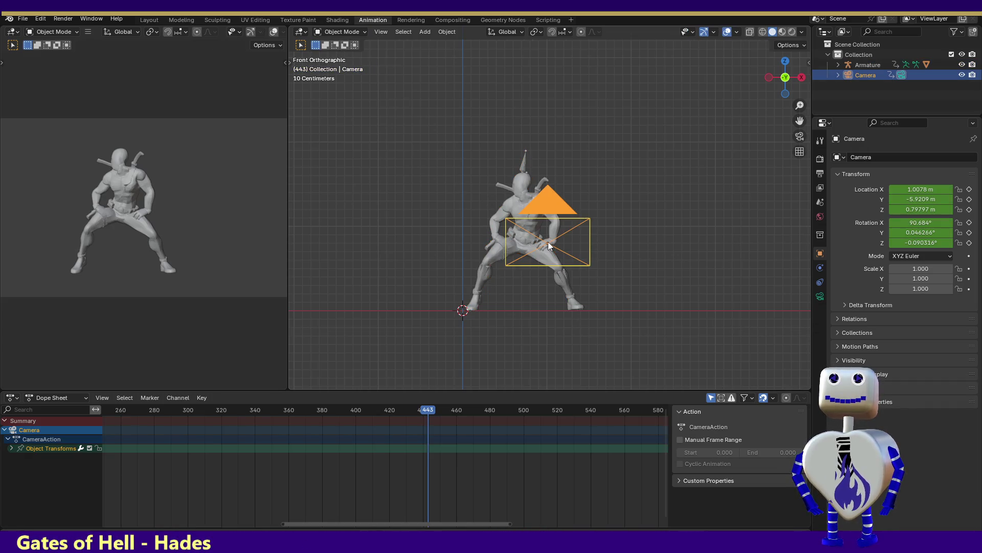
{"action": "key", "text": "g"}
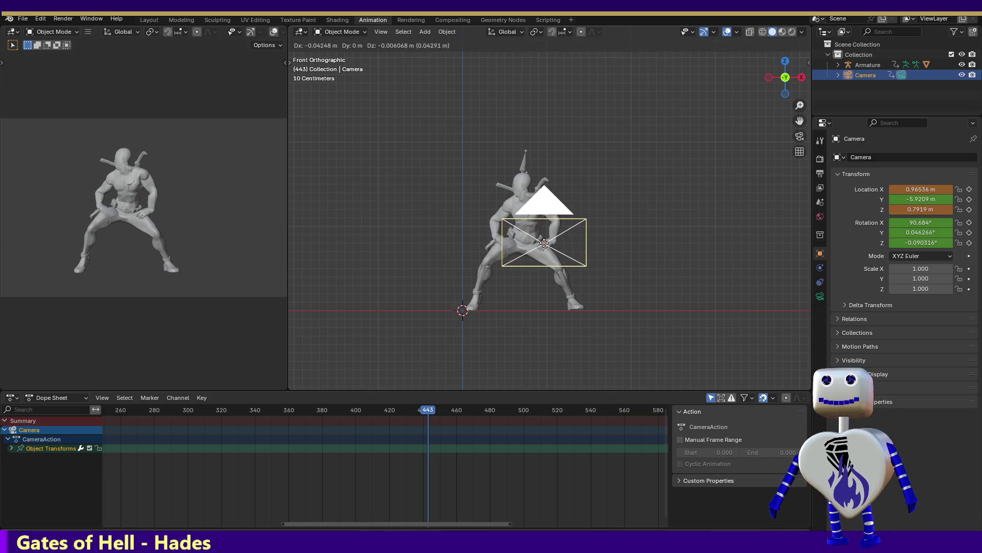
{"action": "left_click", "coordinate": [452, 230]}
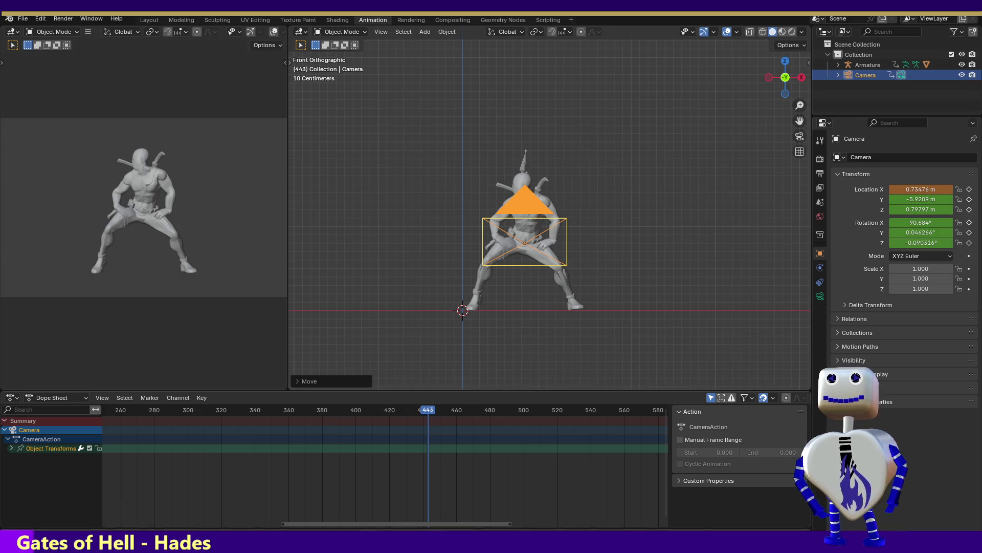
{"action": "key", "text": "shift+Left"}
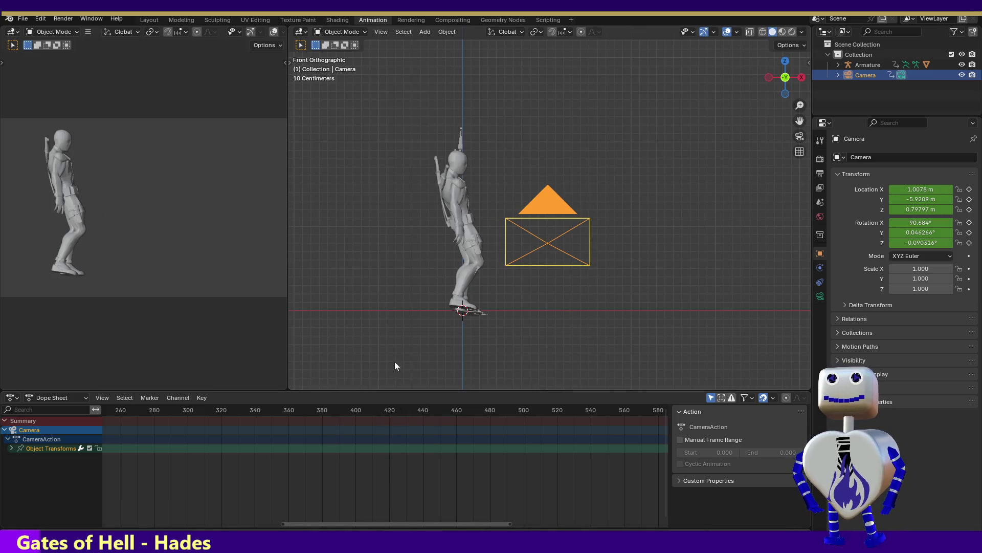
{"action": "key", "text": "space"}
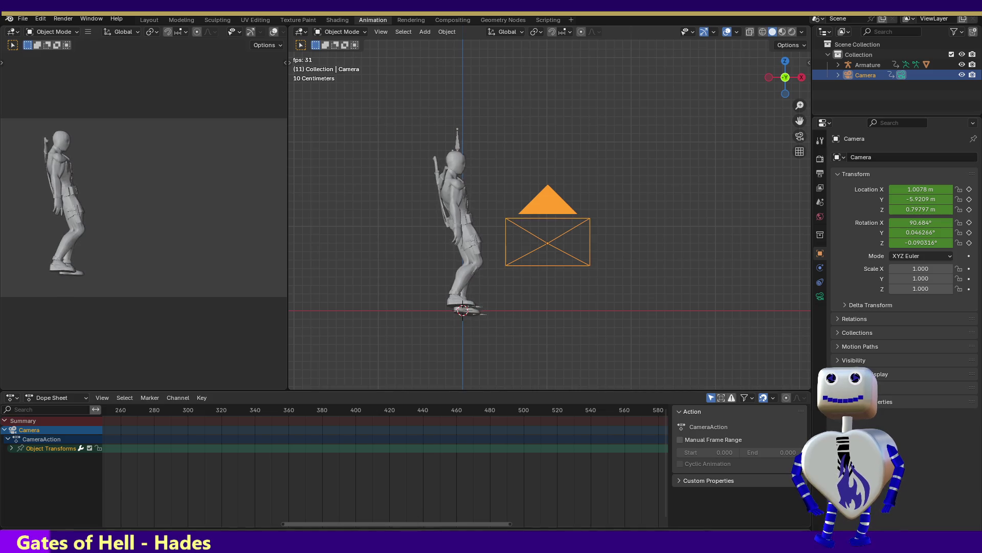
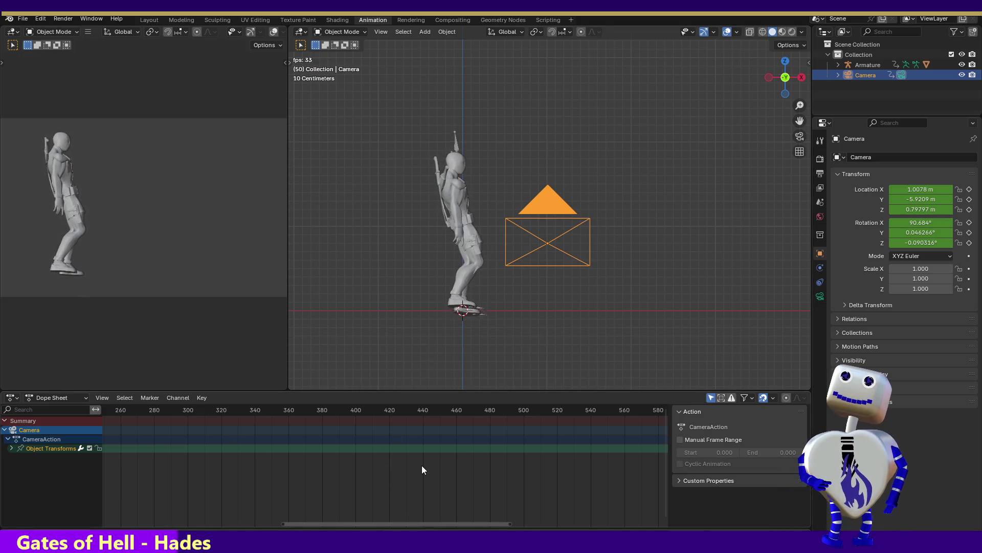
Step: Stop playback at frame 84 and zoom out the top view to bring the camera into sight
{"action": "key", "text": "space"}
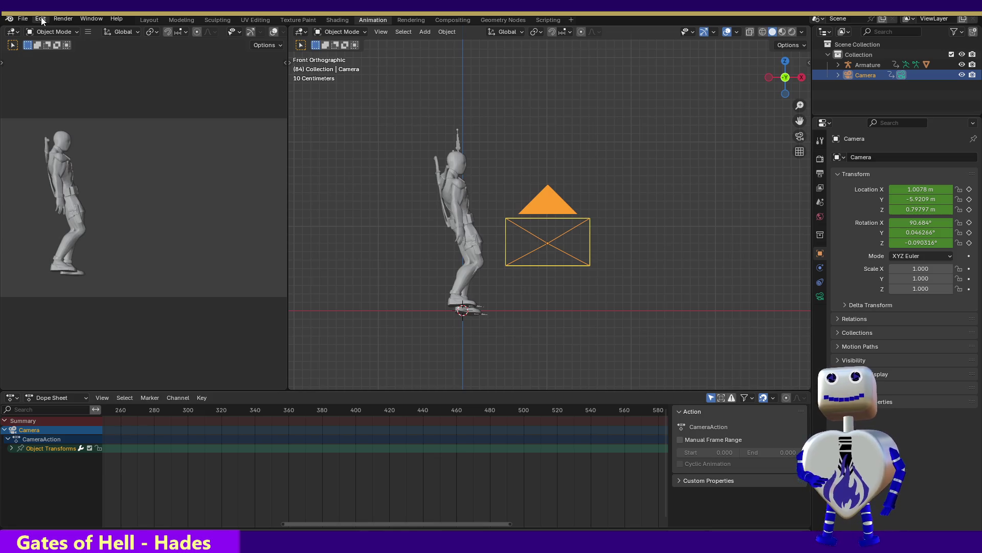
{"action": "left_click", "coordinate": [786, 62]}
{"action": "left_click_drag", "start_coordinate": [800, 105], "coordinate": [800, 187]}
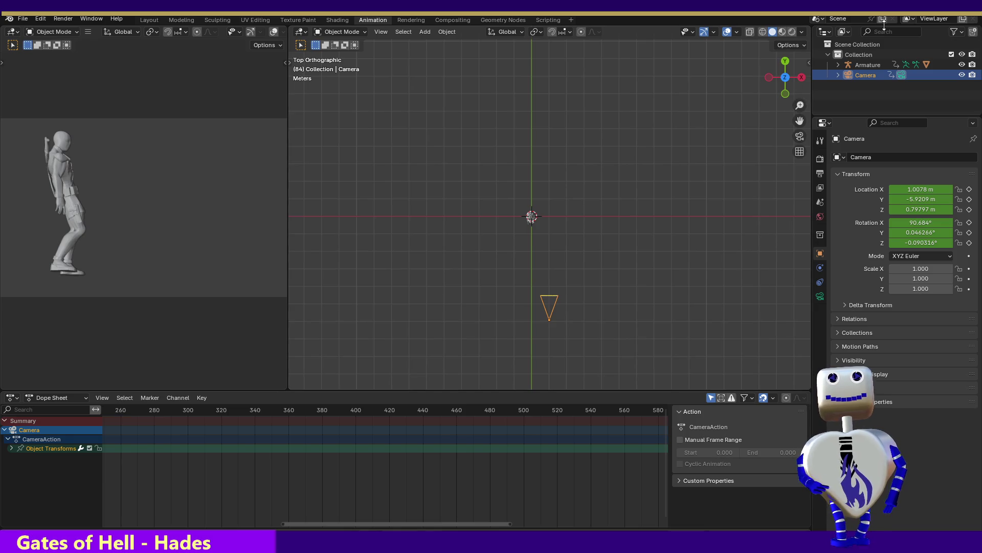
Step: Look over the Edit menu and outliner options, then move to the Modeling workspace
{"action": "left_click", "coordinate": [58, 19]}
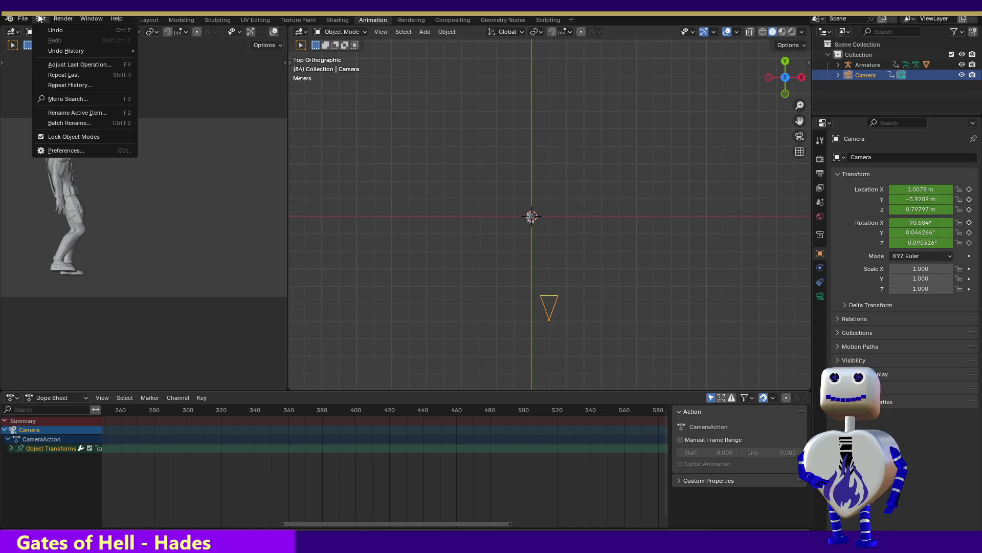
{"action": "mouse_move", "coordinate": [29, 19]}
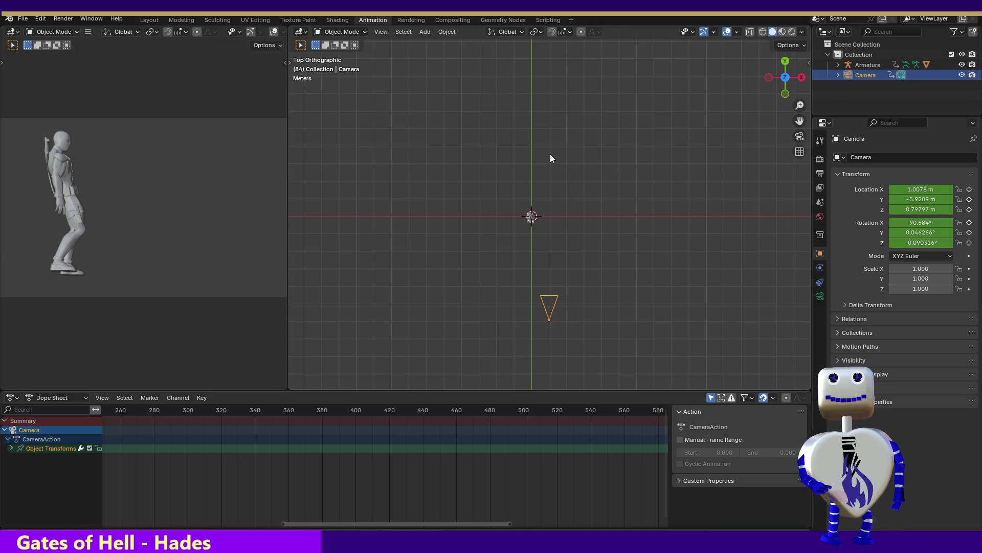
{"action": "right_click", "coordinate": [864, 96]}
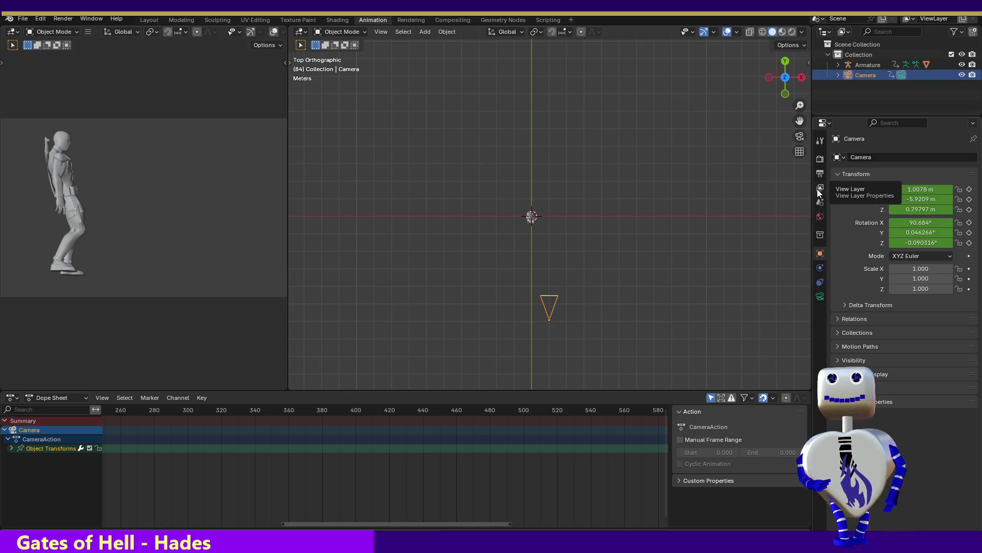
{"action": "left_click", "coordinate": [174, 20]}
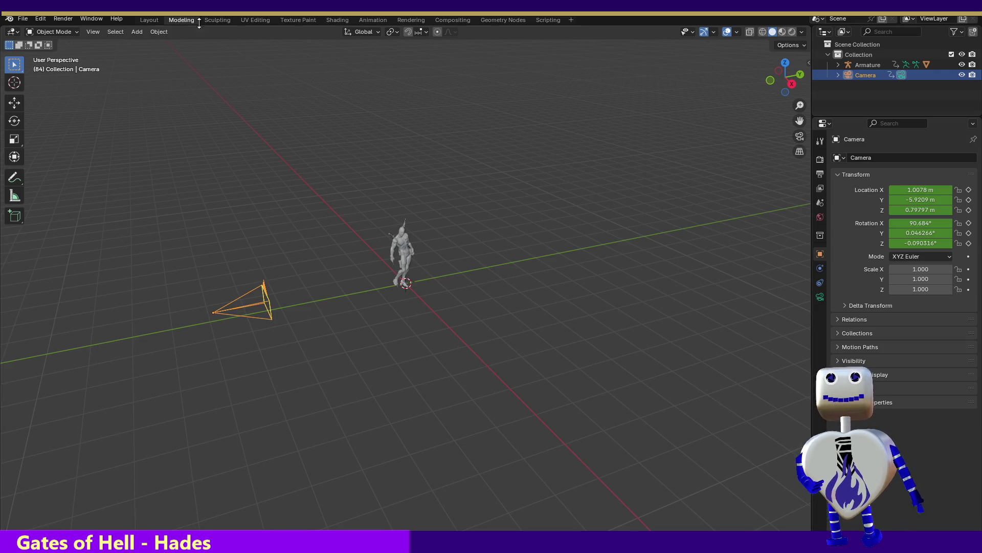
Step: Add a spot light to the scene from the Add > Light menu
{"action": "left_click", "coordinate": [136, 32]}
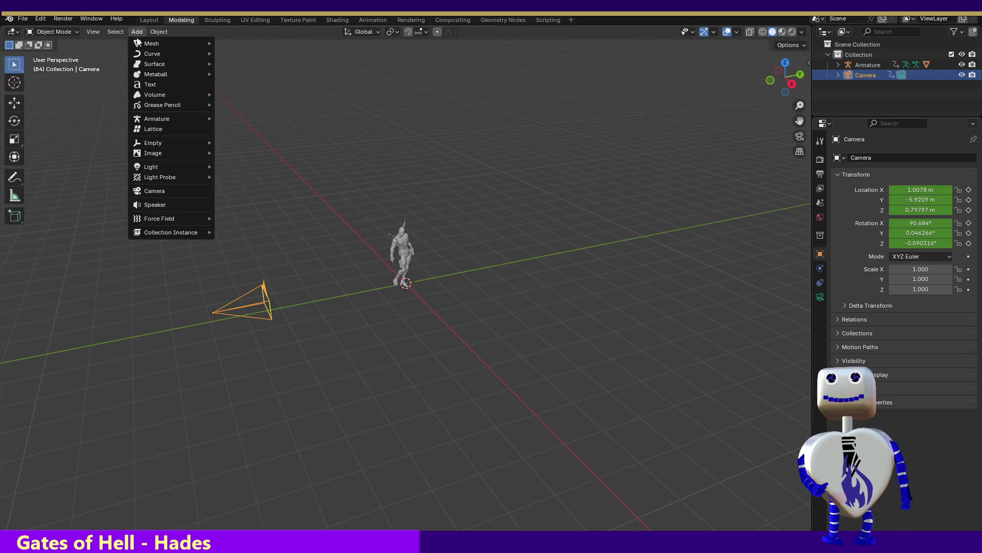
{"action": "mouse_move", "coordinate": [159, 151]}
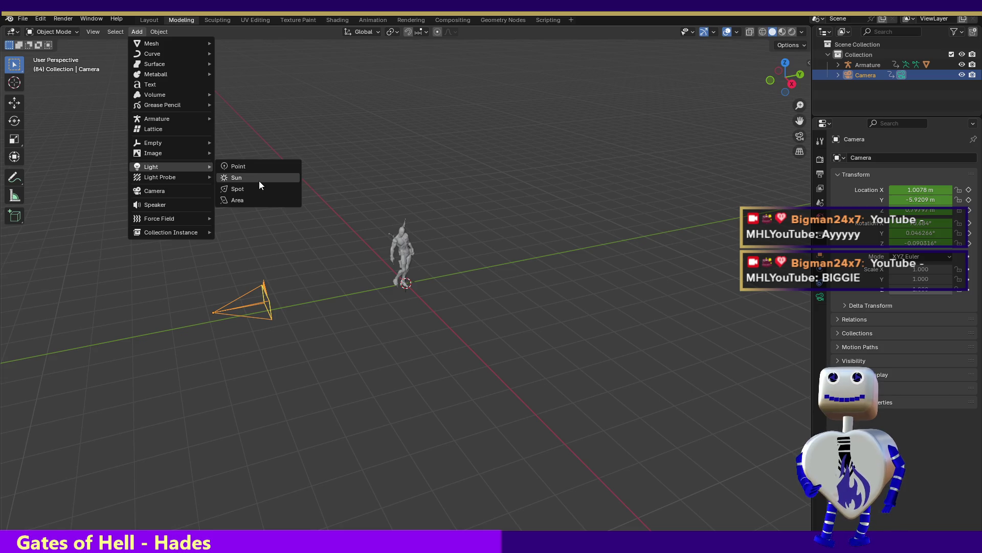
{"action": "left_click", "coordinate": [259, 189]}
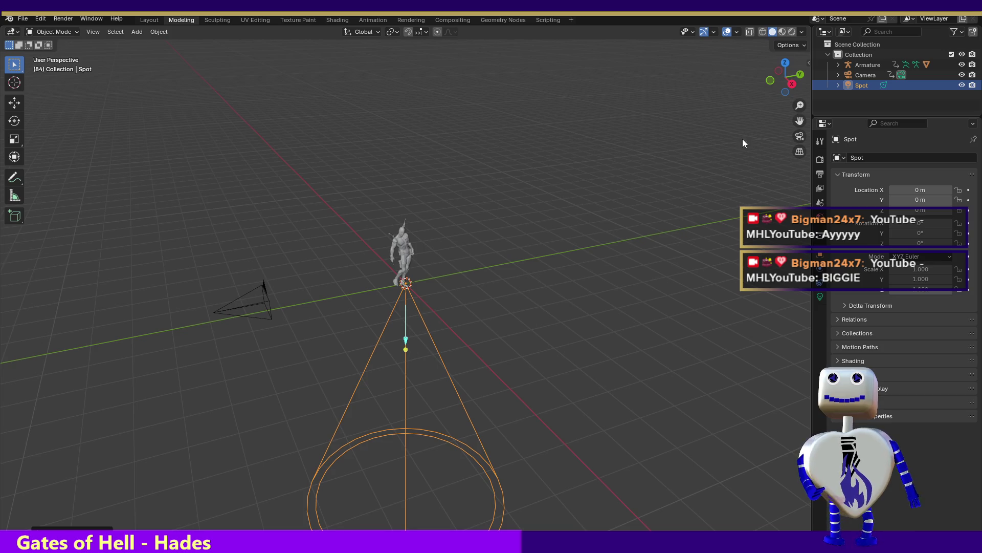
Step: Raise the spot light straight up to 9.2269 m above the character and render a preview
{"action": "left_click", "coordinate": [785, 64]}
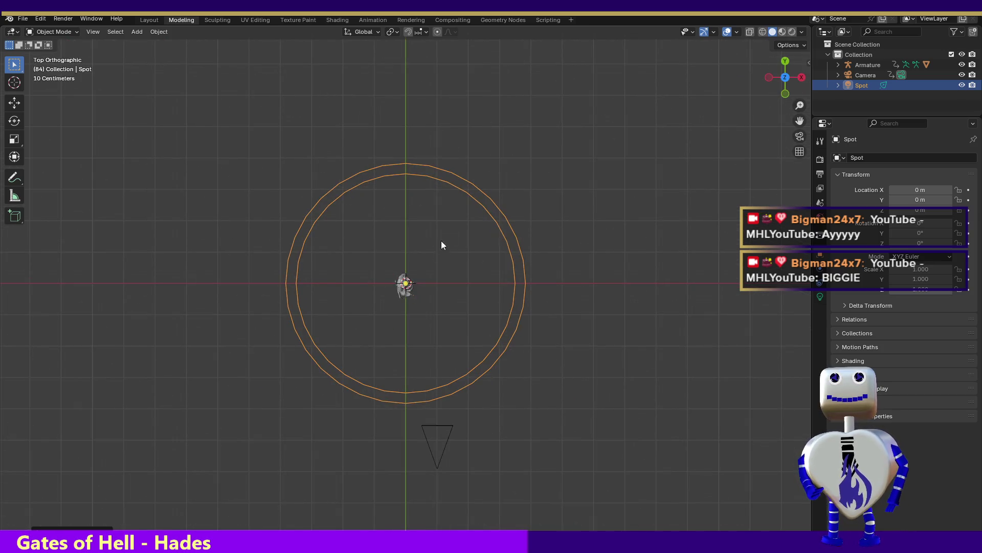
{"action": "left_click", "coordinate": [785, 94]}
{"action": "key", "text": "shift+space"}
{"action": "key", "text": "g"}
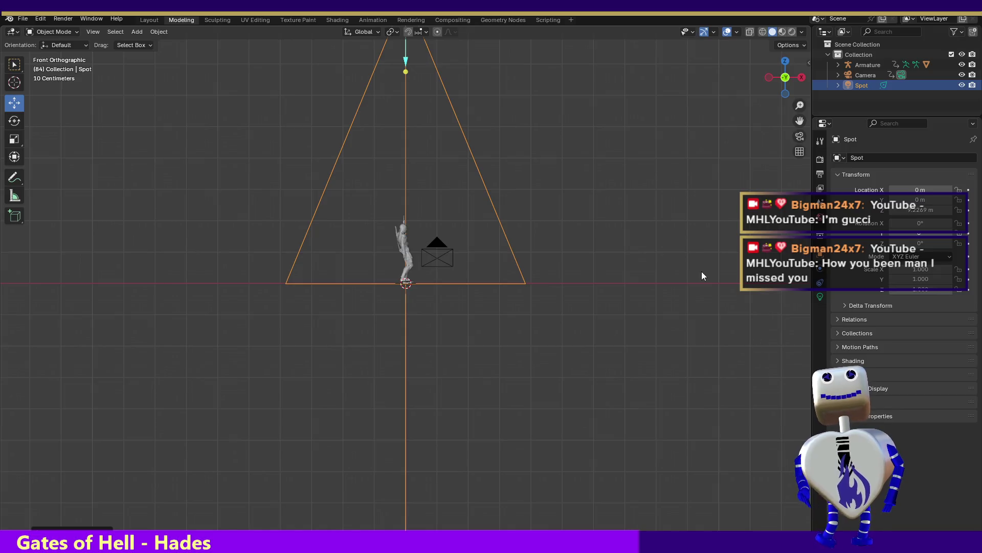
{"action": "left_click", "coordinate": [801, 77]}
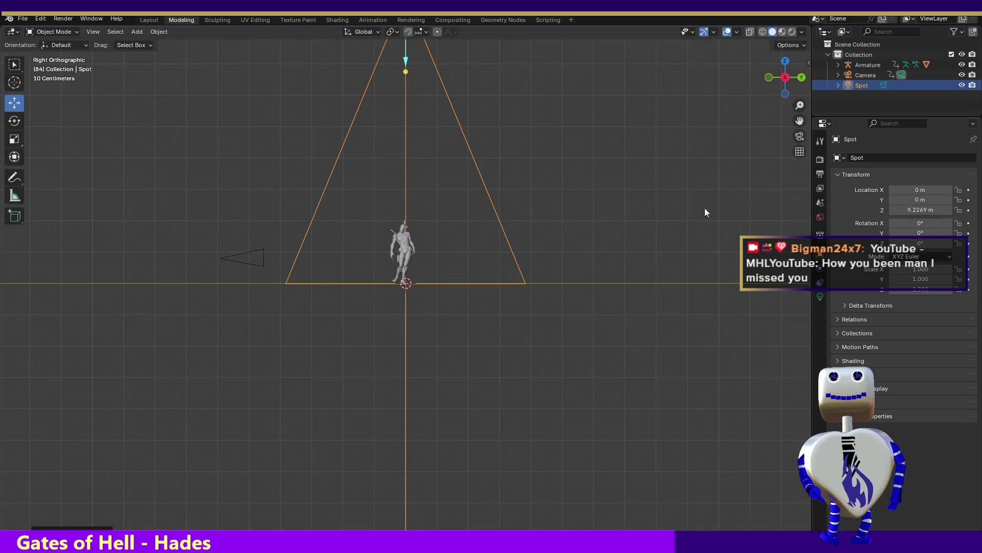
{"action": "left_click", "coordinate": [768, 79]}
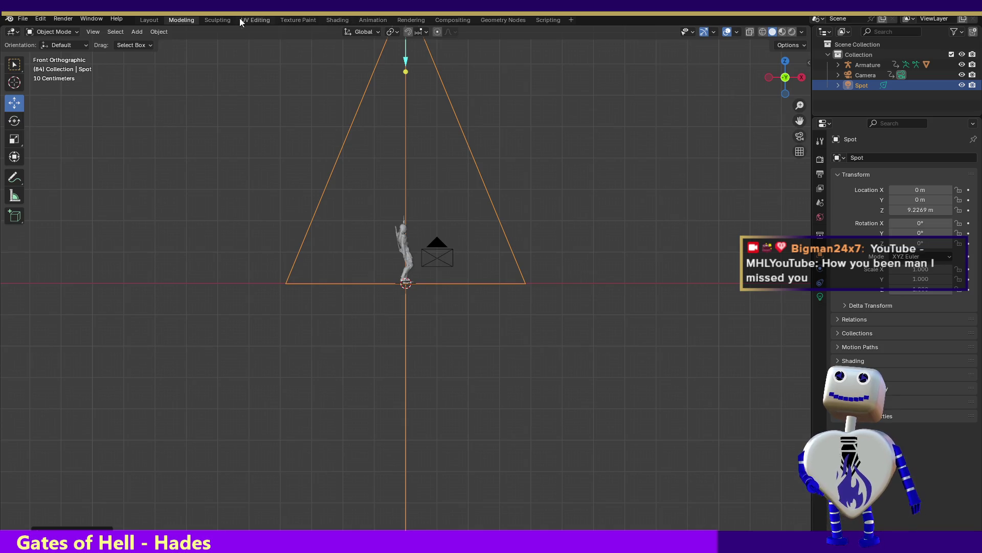
{"action": "left_click", "coordinate": [86, 20]}
{"action": "left_click", "coordinate": [74, 29]}
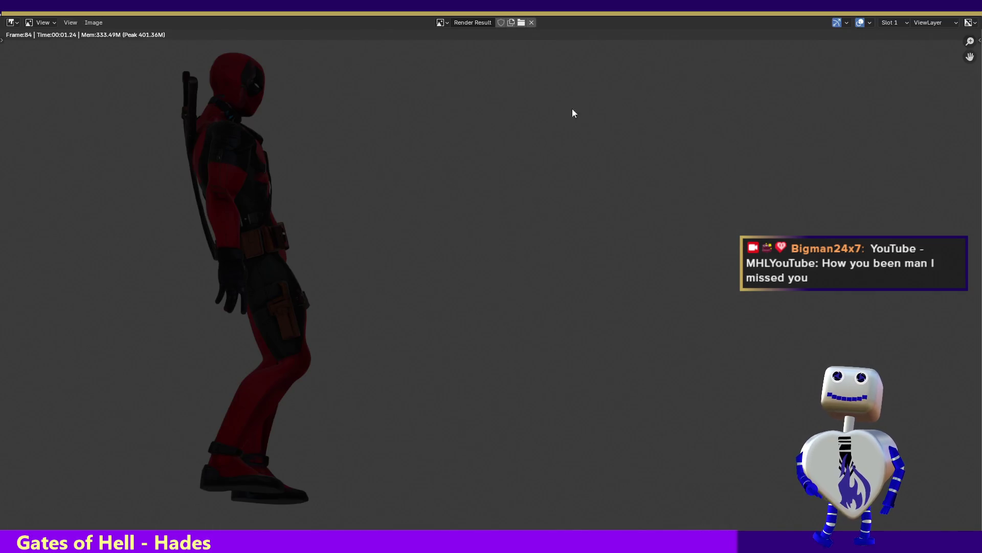
{"action": "left_click", "coordinate": [971, 20]}
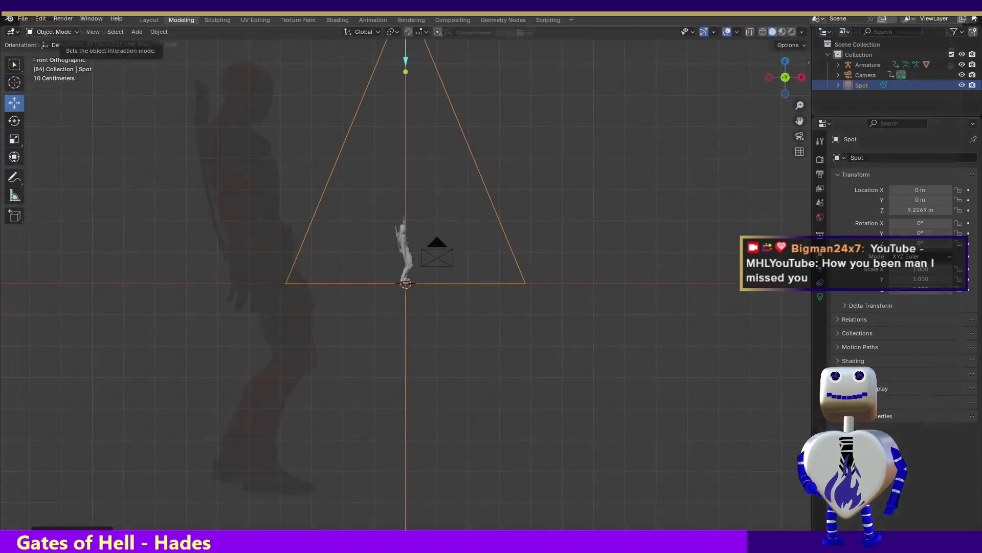
{"action": "left_click", "coordinate": [784, 62]}
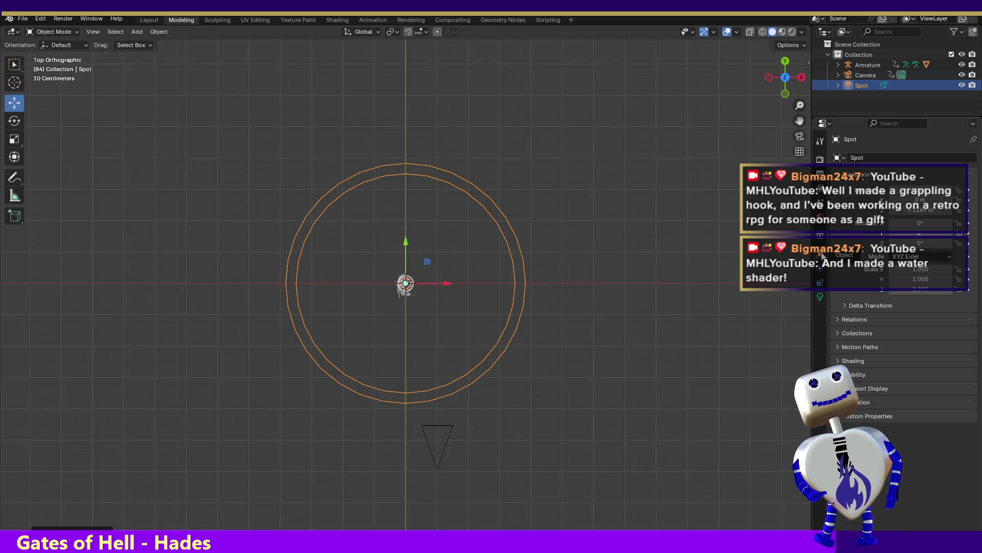
{"action": "left_click", "coordinate": [821, 176]}
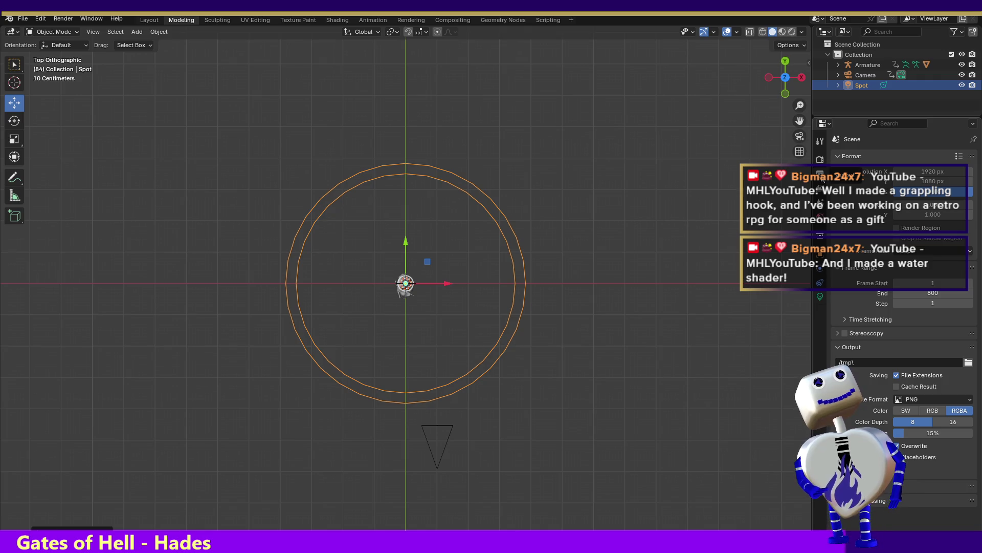
{"action": "left_click", "coordinate": [819, 296]}
{"action": "mouse_move", "coordinate": [925, 227]}
{"action": "left_mouse_down"}
{"action": "mouse_move", "coordinate": [952, 228]}
{"action": "mouse_move", "coordinate": [867, 227]}
{"action": "left_mouse_up"}
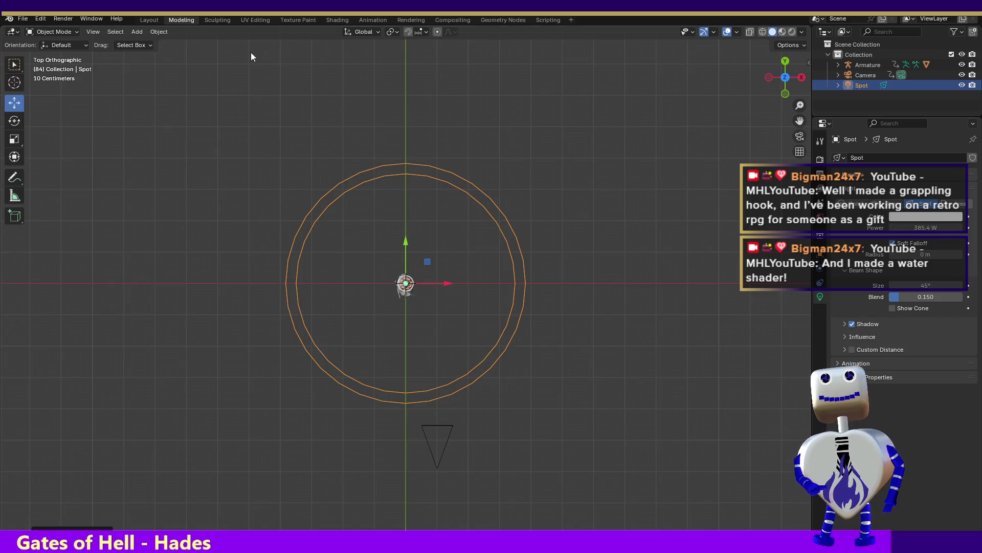
{"action": "key", "text": "F12"}
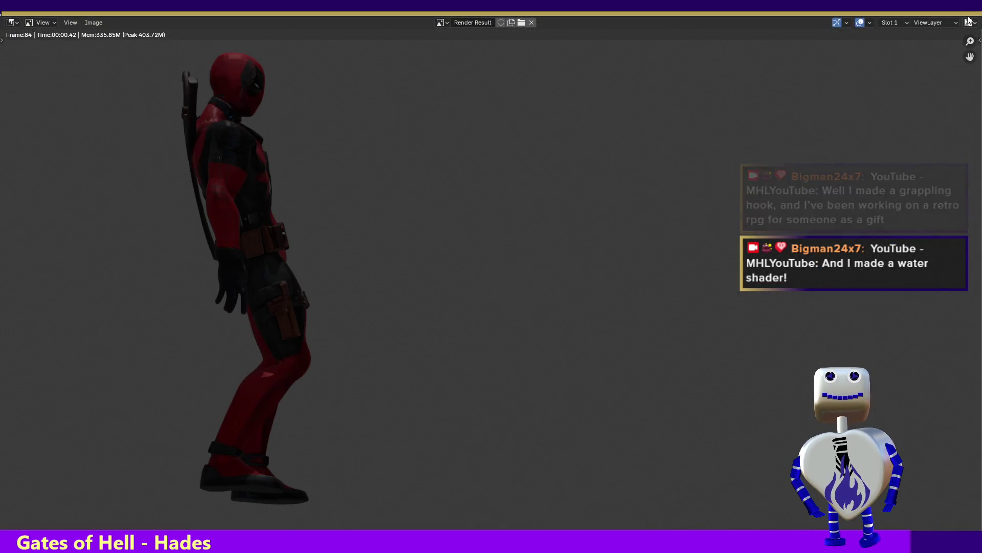
{"action": "key", "text": "Escape"}
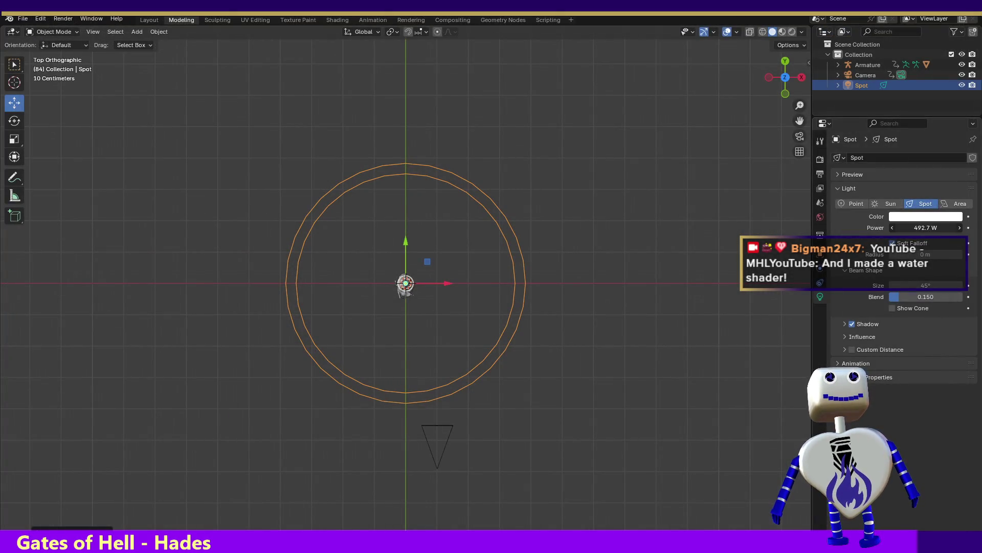
{"action": "left_click_drag", "start_coordinate": [926, 227], "coordinate": [931, 228]}
{"action": "key", "text": "F12"}
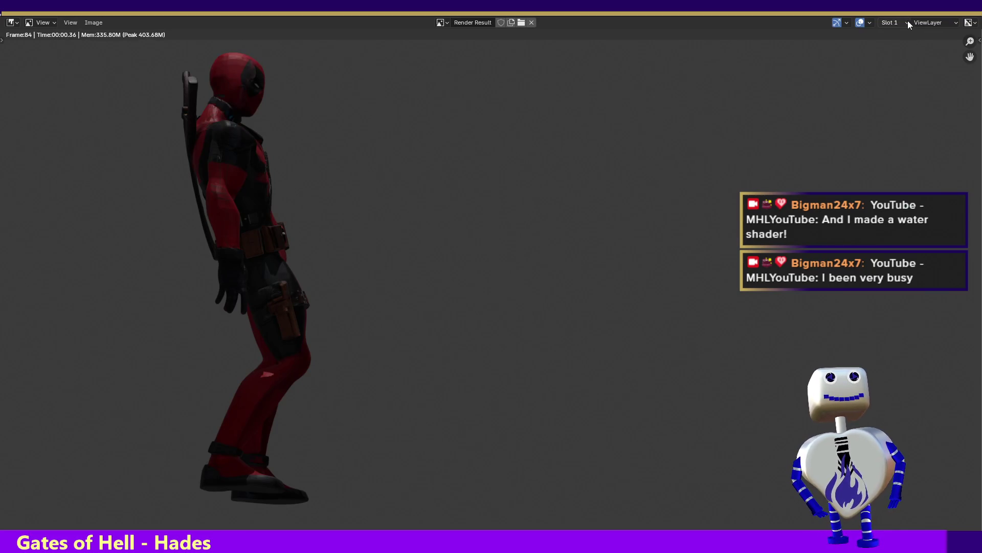
{"action": "key", "text": "Escape"}
{"action": "left_click_drag", "start_coordinate": [908, 228], "coordinate": [927, 229]}
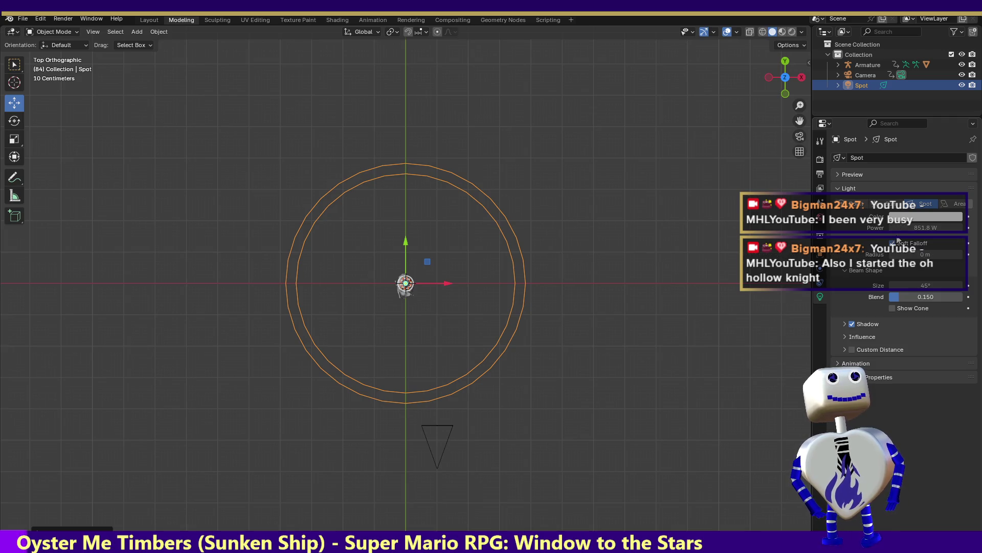
{"action": "left_click_drag", "start_coordinate": [884, 229], "coordinate": [933, 228]}
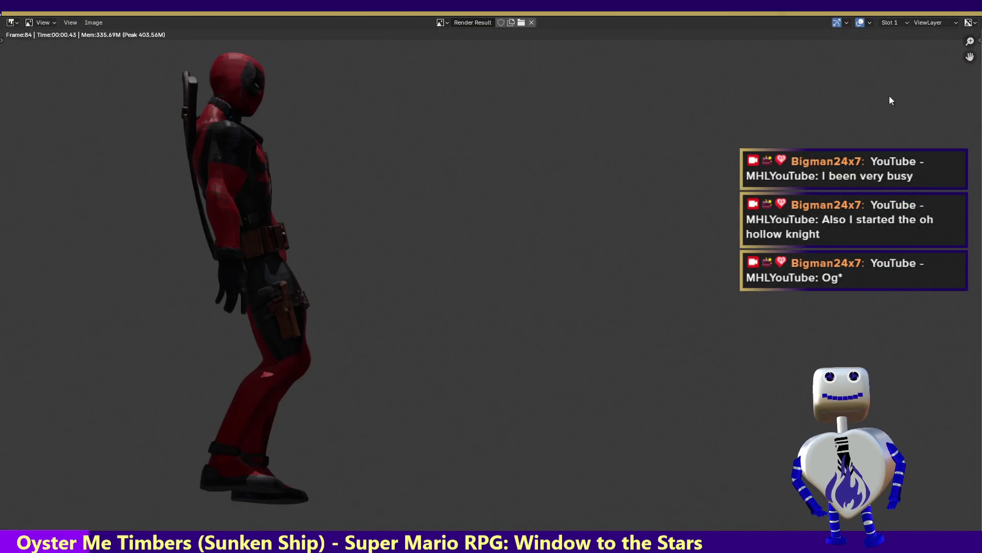
{"action": "key", "text": "Escape"}
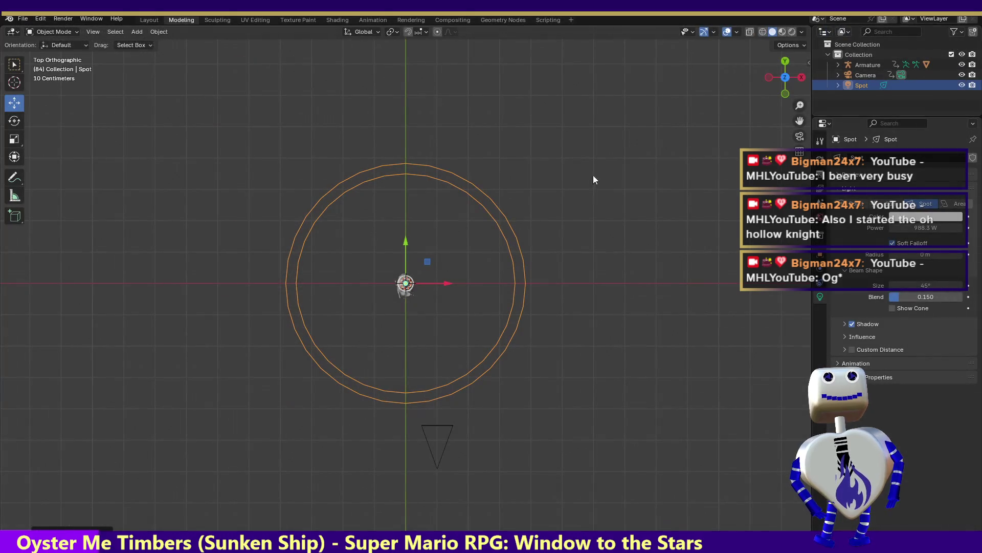
{"action": "left_click", "coordinate": [769, 76]}
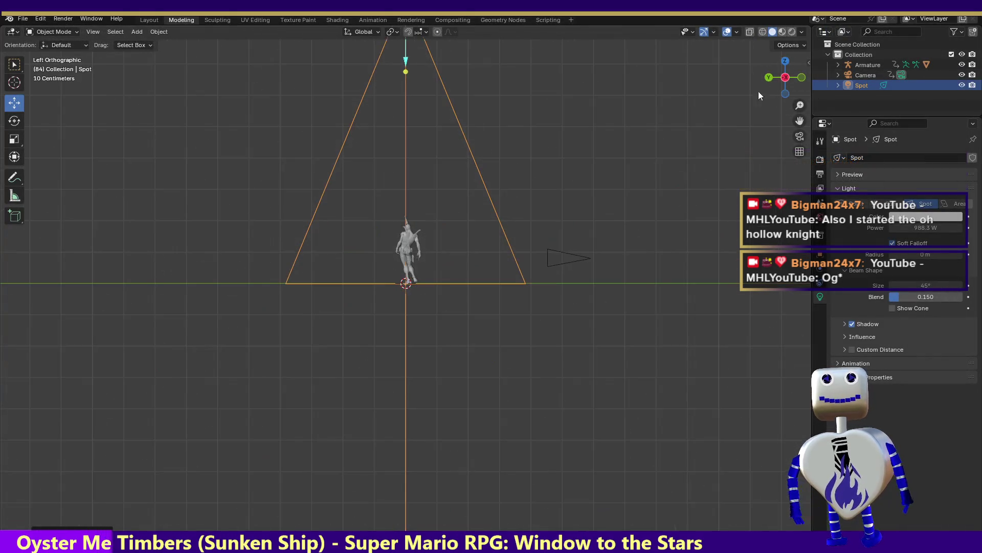
{"action": "left_click_drag", "start_coordinate": [406, 72], "coordinate": [410, 174]}
{"action": "key", "text": "ctrl+z"}
{"action": "key", "text": "g"}
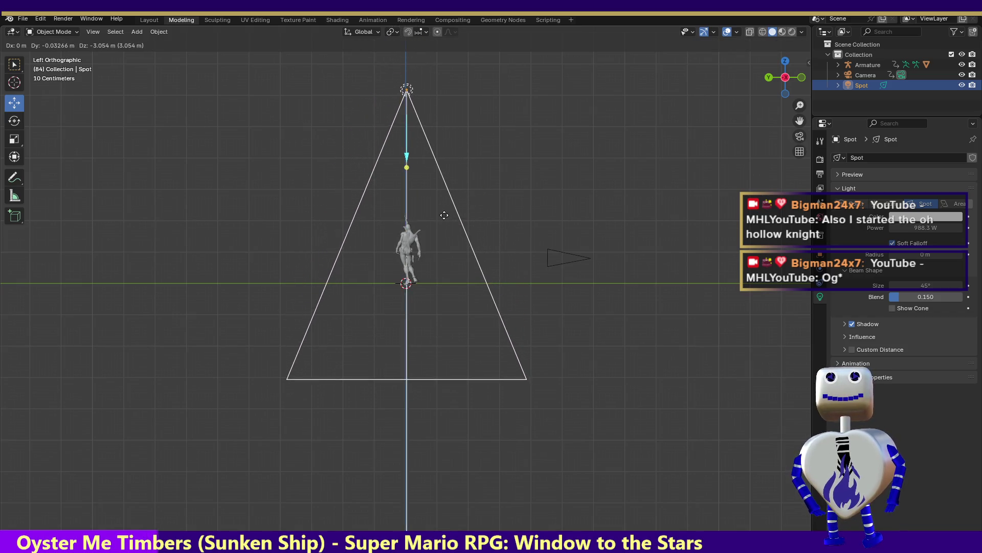
{"action": "right_click", "coordinate": [444, 219]}
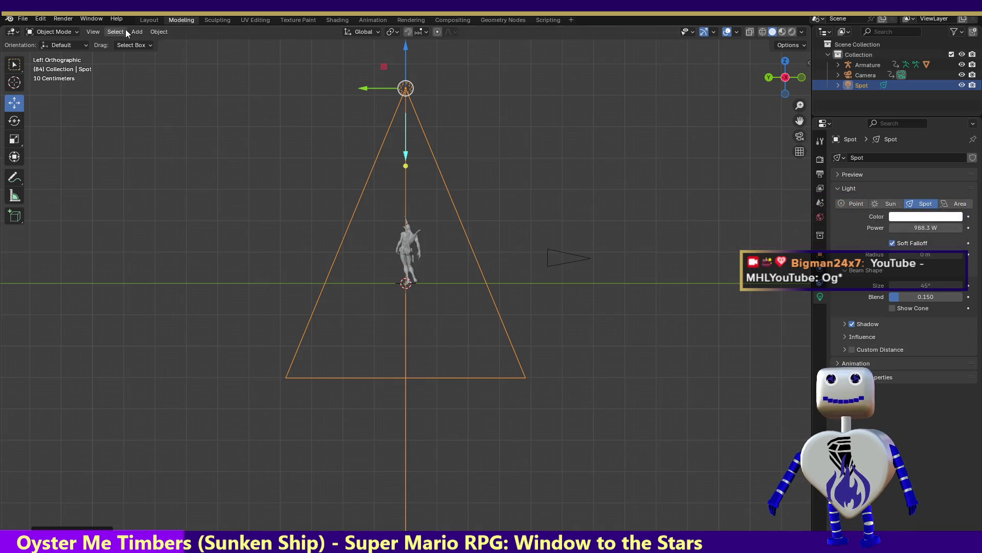
{"action": "key", "text": "F12"}
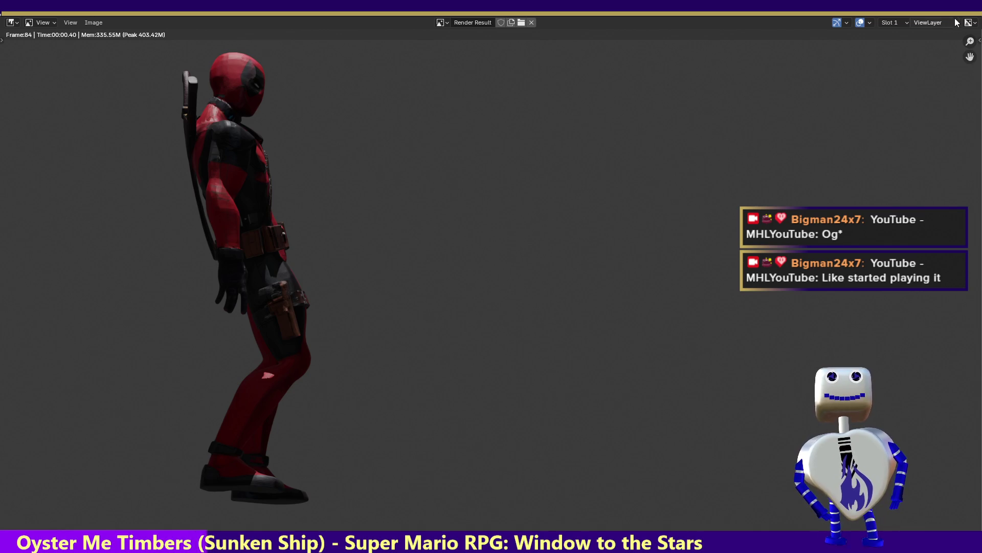
{"action": "left_click", "coordinate": [974, 6]}
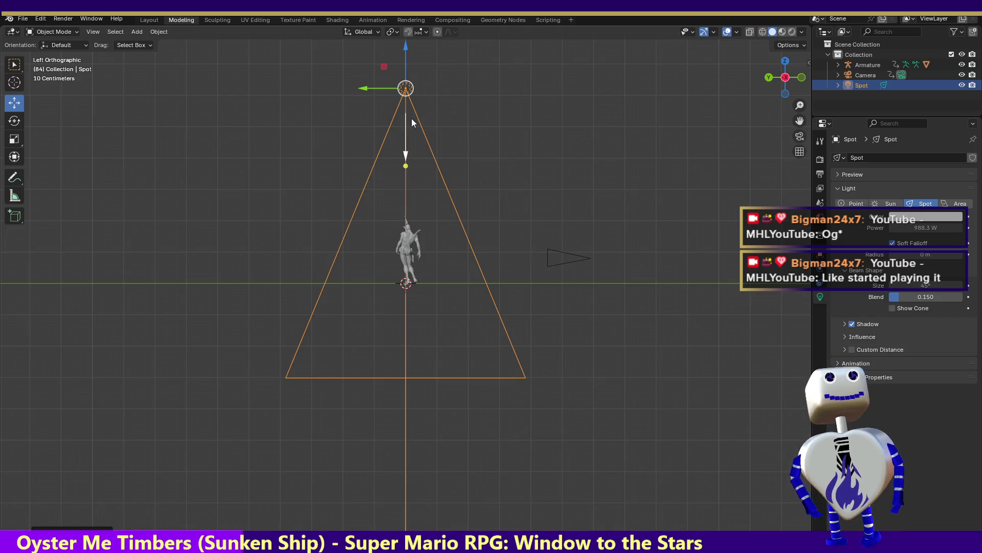
{"action": "mouse_move", "coordinate": [412, 122]}
{"action": "left_mouse_down"}
{"action": "mouse_move", "coordinate": [443, 141]}
{"action": "mouse_move", "coordinate": [407, 148]}
{"action": "left_mouse_up"}
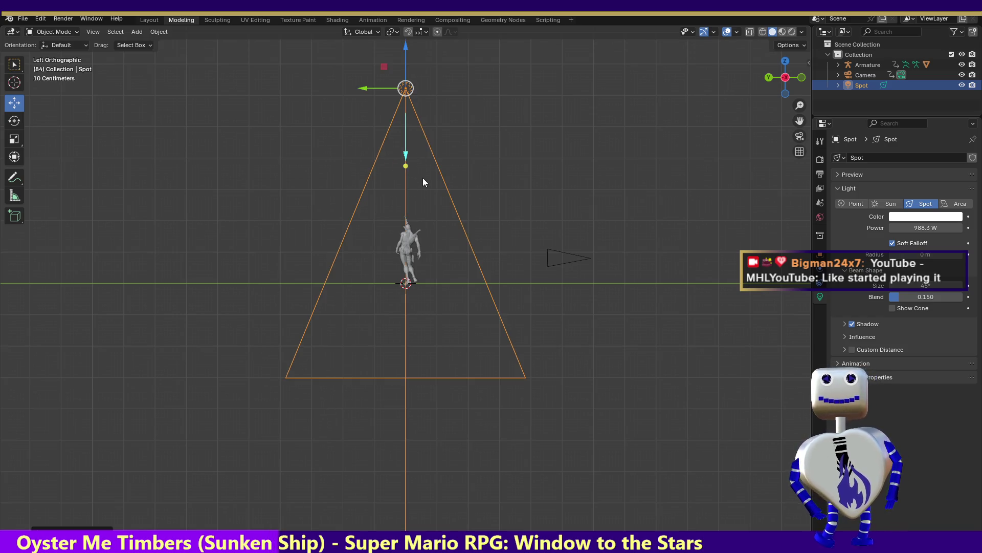
Step: Move the spot light out beside the figure and rotate it 90° toward the character
{"action": "key", "text": "g"}
{"action": "left_click", "coordinate": [588, 346]}
{"action": "key", "text": "r"}
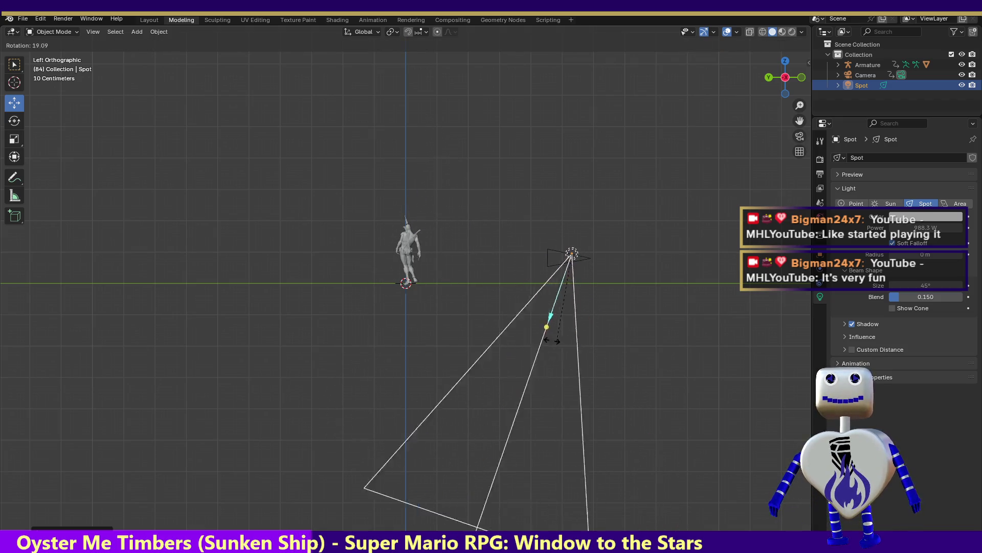
{"action": "left_click", "coordinate": [370, 284]}
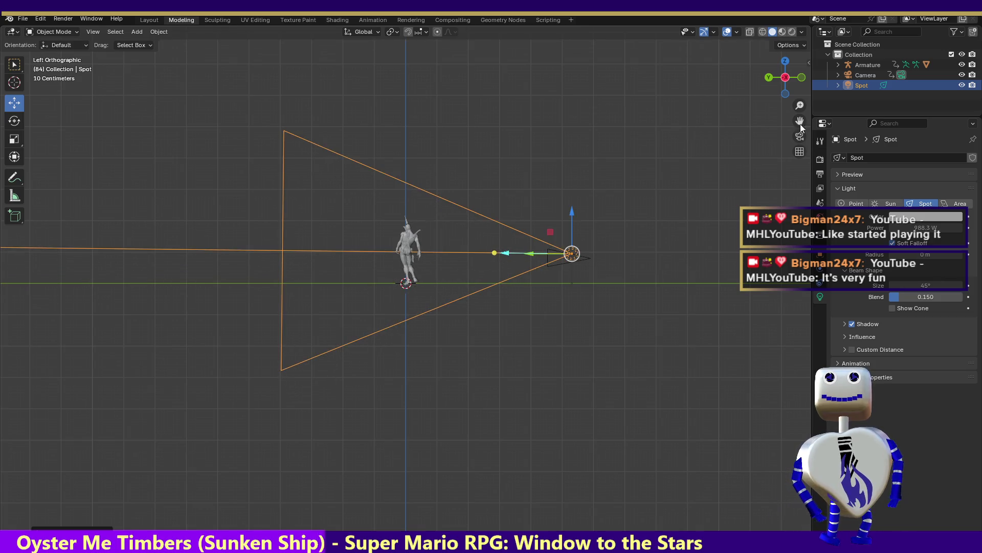
Step: In top view, slide the spot light about 1 m along X and test-render frame 84
{"action": "left_click", "coordinate": [785, 61]}
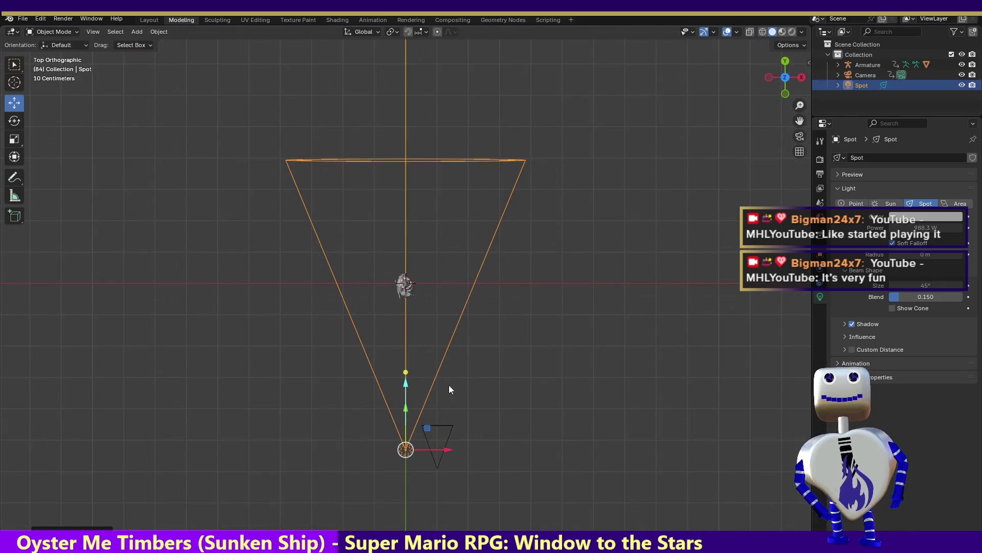
{"action": "left_click_drag", "start_coordinate": [443, 451], "coordinate": [475, 454]}
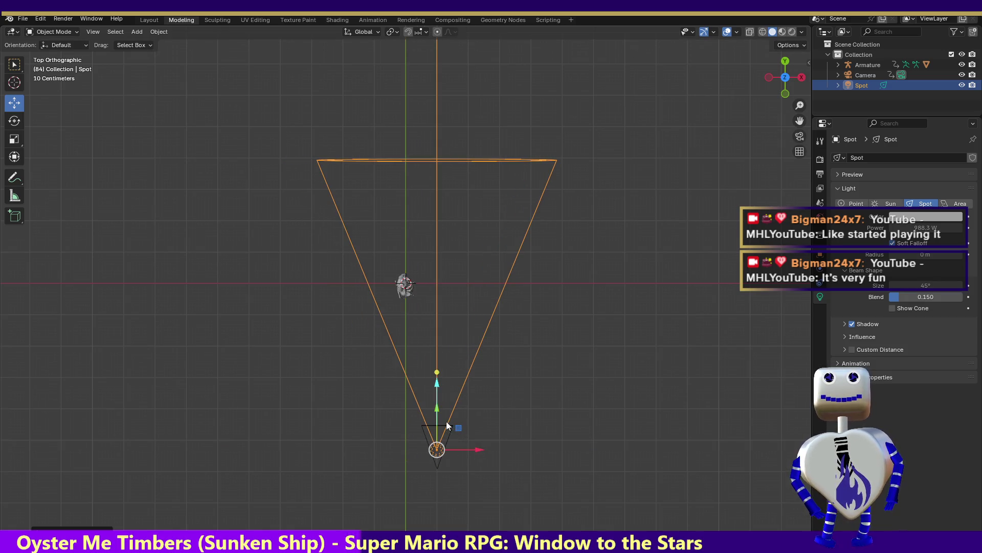
{"action": "key", "text": "F12"}
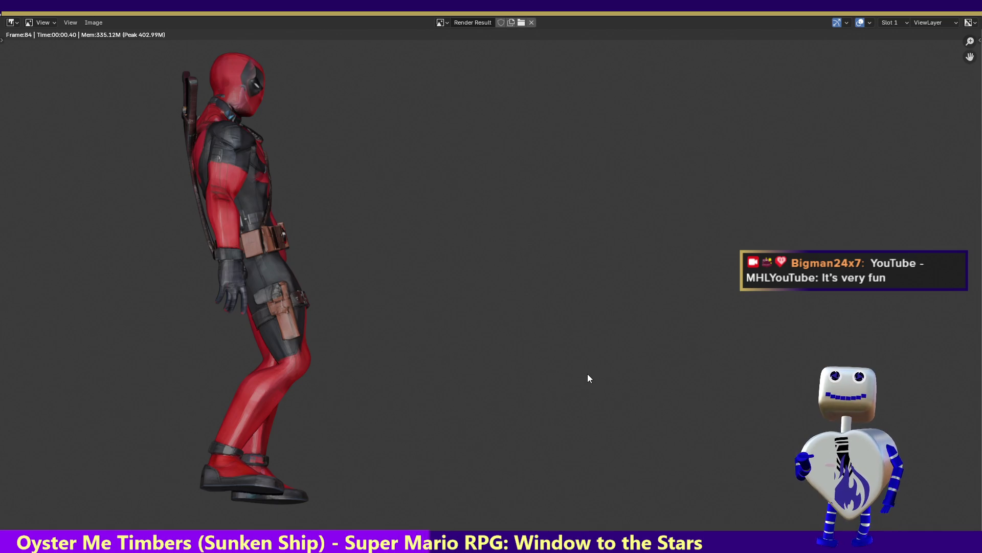
{"action": "left_click", "coordinate": [973, 6]}
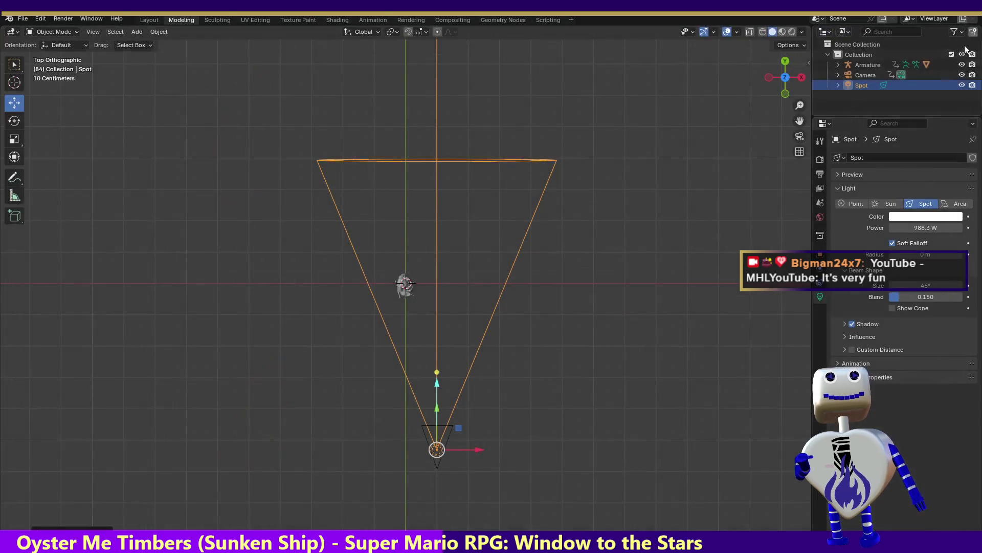
Step: Raise spot light power from 988 W through 1052, 1103.7 and 1256 W, rendering each, to about 1334 W
{"action": "left_click_drag", "start_coordinate": [921, 227], "coordinate": [936, 227]}
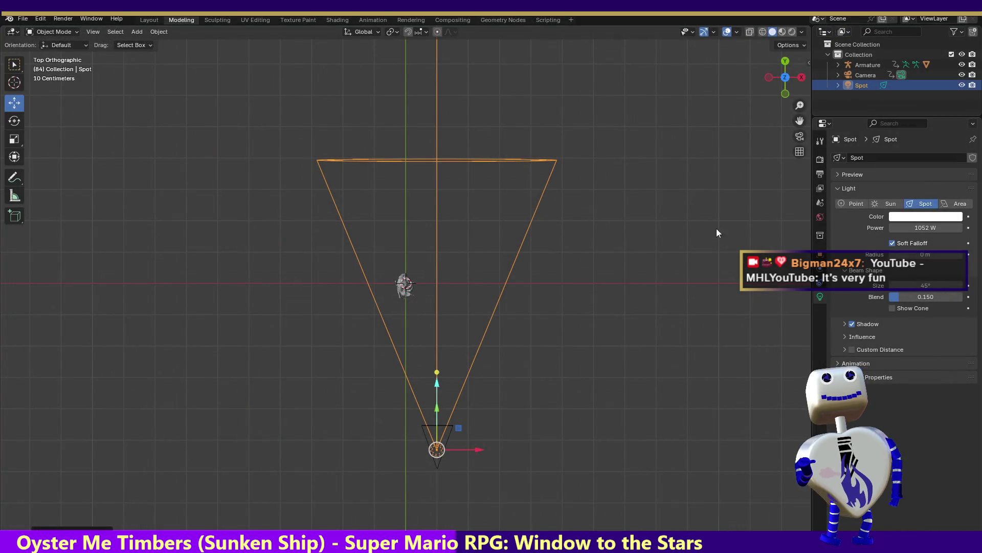
{"action": "key", "text": "F12"}
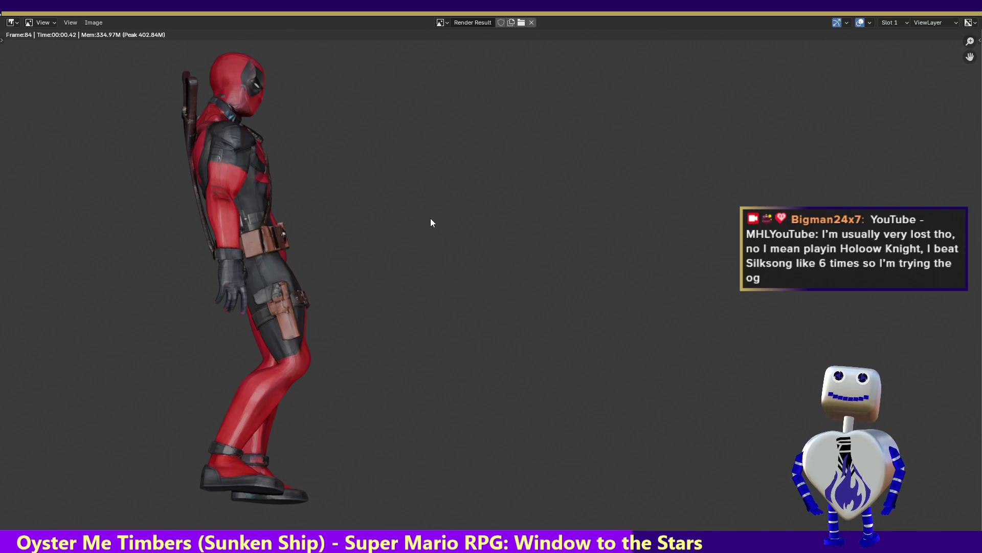
{"action": "key", "text": "Escape"}
{"action": "left_click_drag", "start_coordinate": [900, 228], "coordinate": [921, 228]}
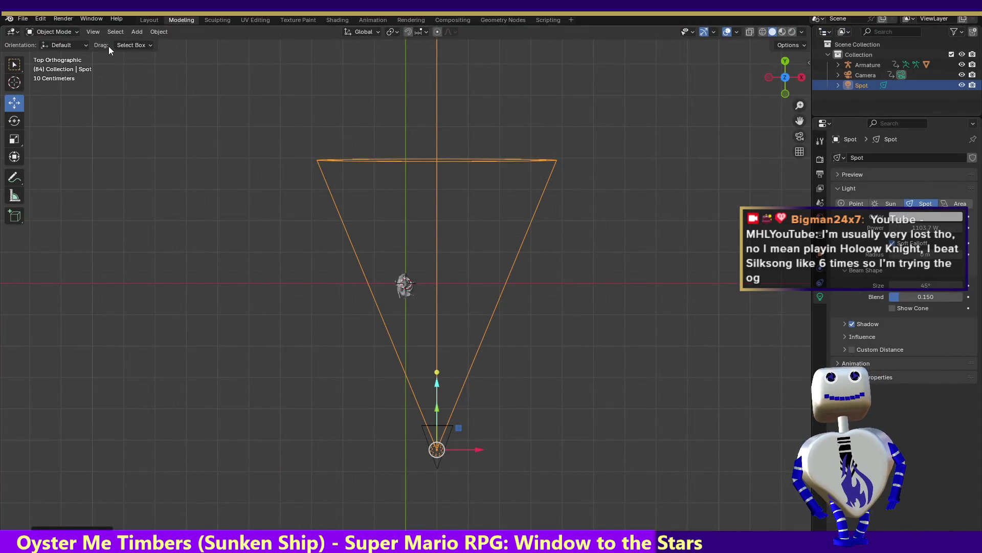
{"action": "key", "text": "F12"}
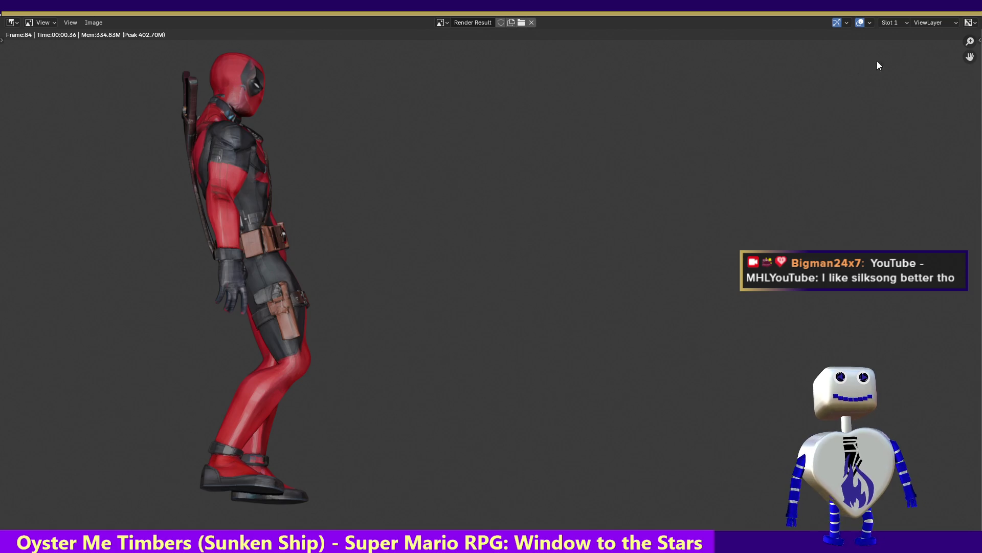
{"action": "key", "text": "Escape"}
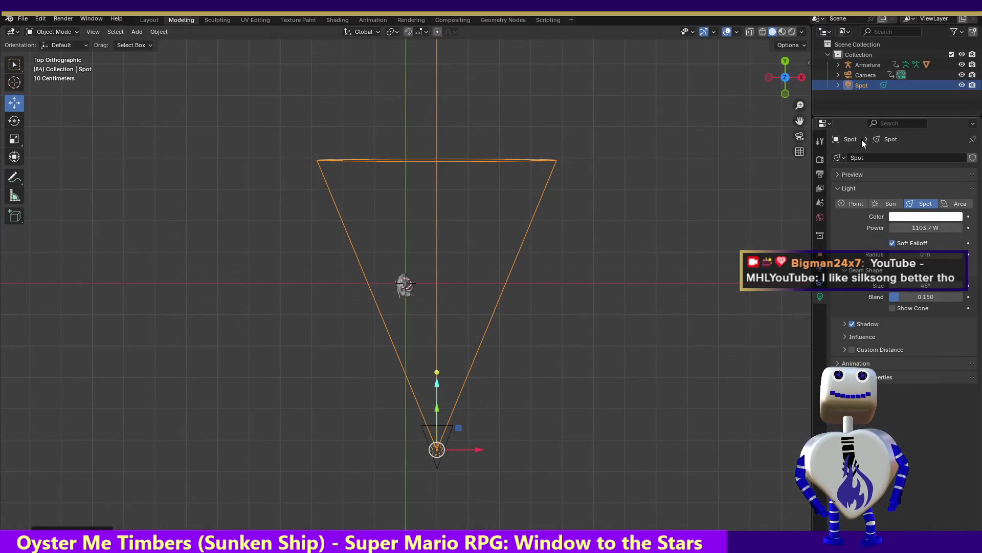
{"action": "left_click_drag", "start_coordinate": [926, 228], "coordinate": [951, 228]}
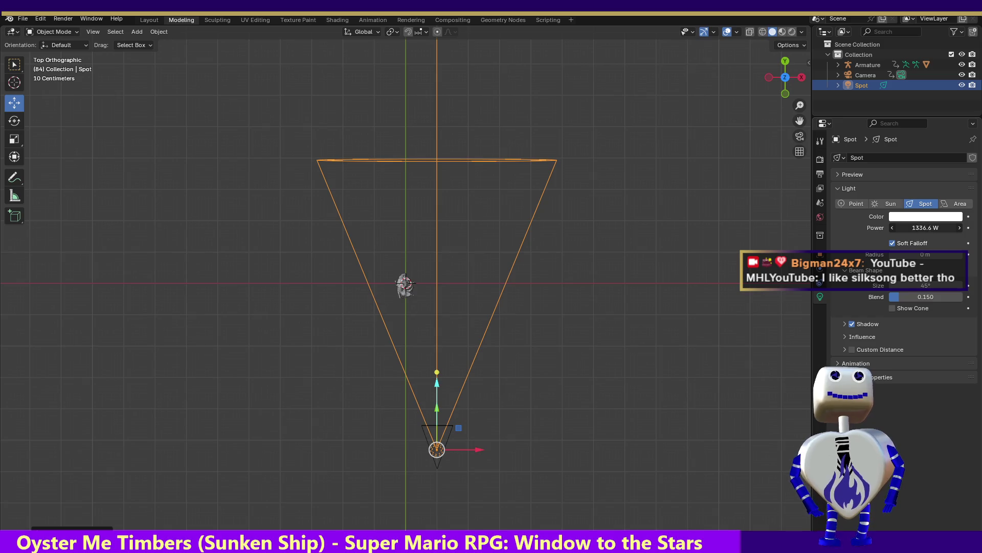
{"action": "key", "text": "F12"}
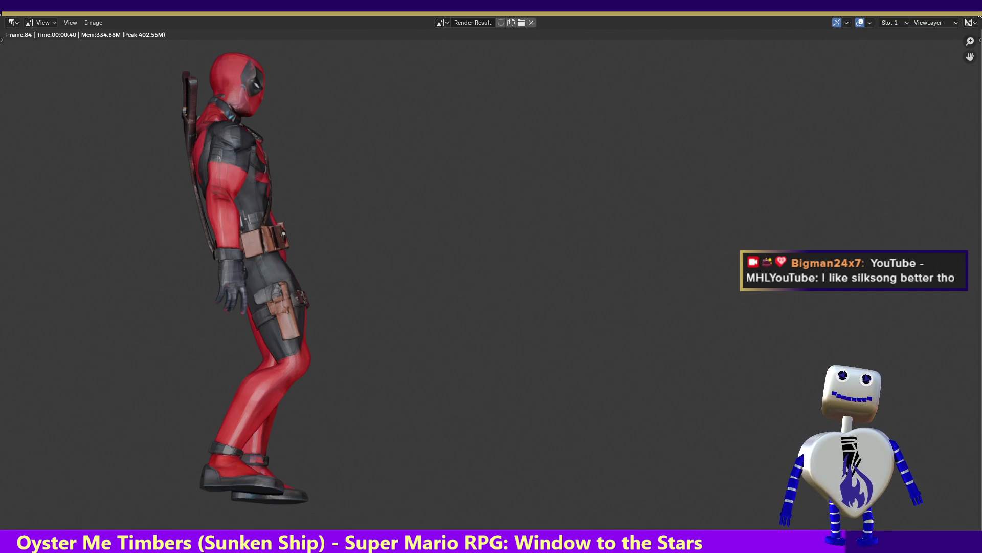
{"action": "key", "text": "Escape"}
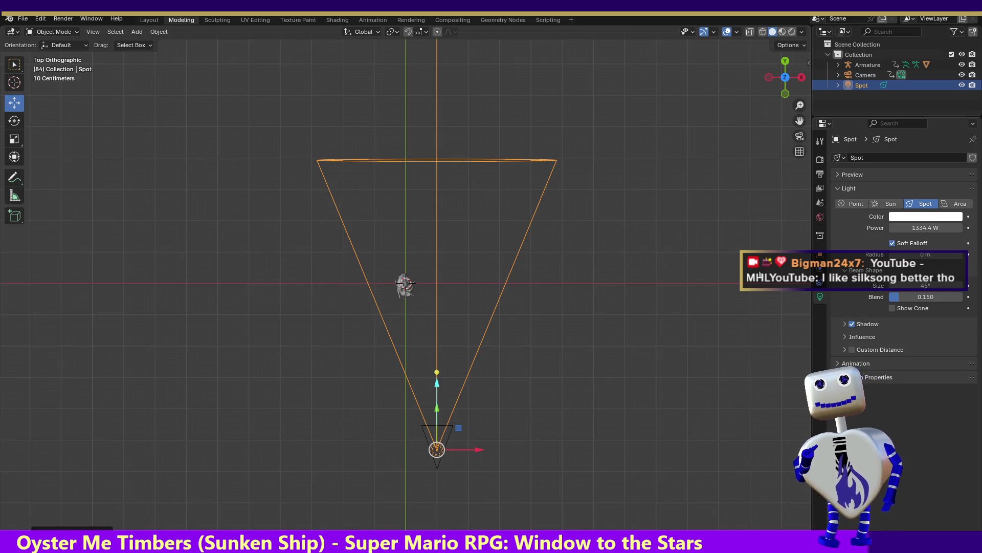
{"action": "left_click", "coordinate": [821, 160]}
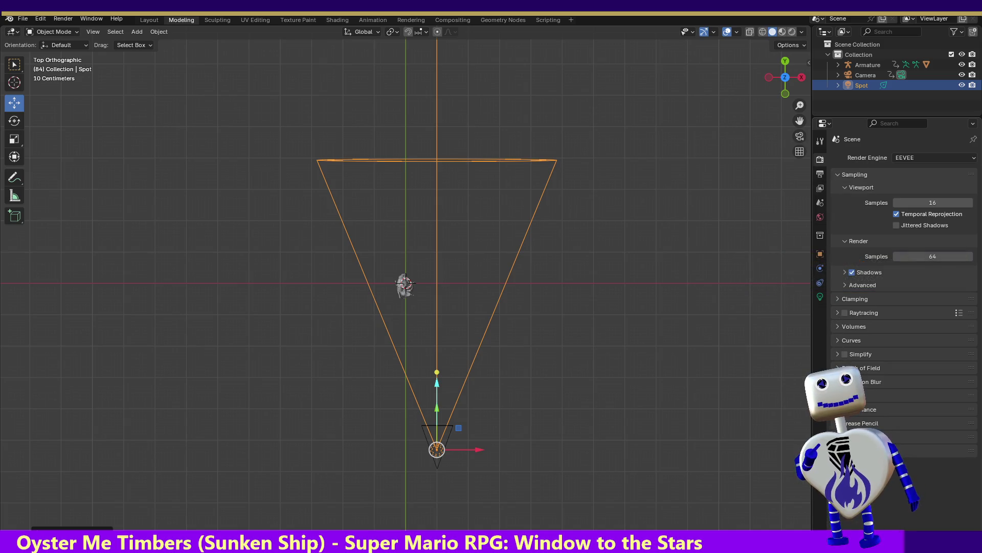
Step: Expand Film settings and show Output properties, leaving the 1920×1080 resolution unchanged
{"action": "left_click", "coordinate": [893, 395]}
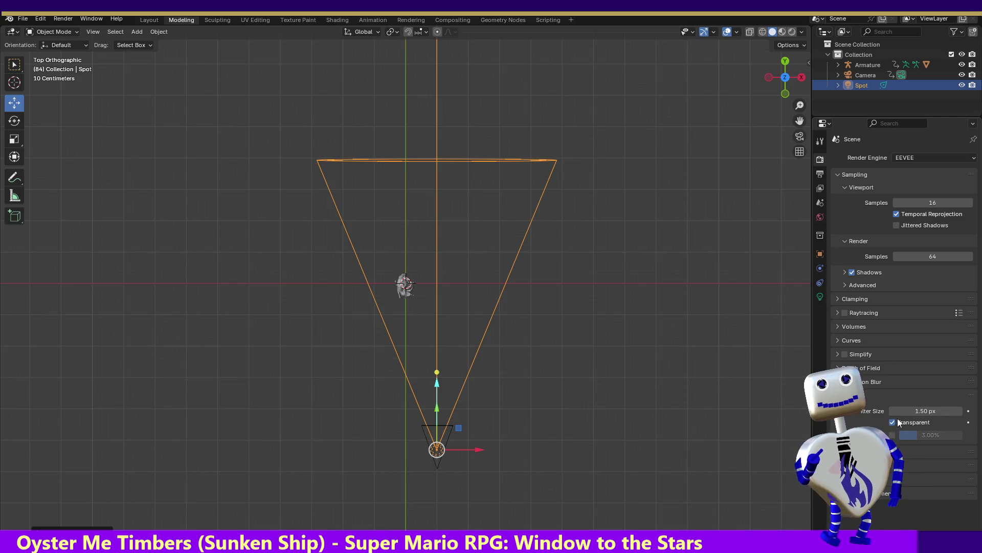
{"action": "left_click", "coordinate": [821, 255]}
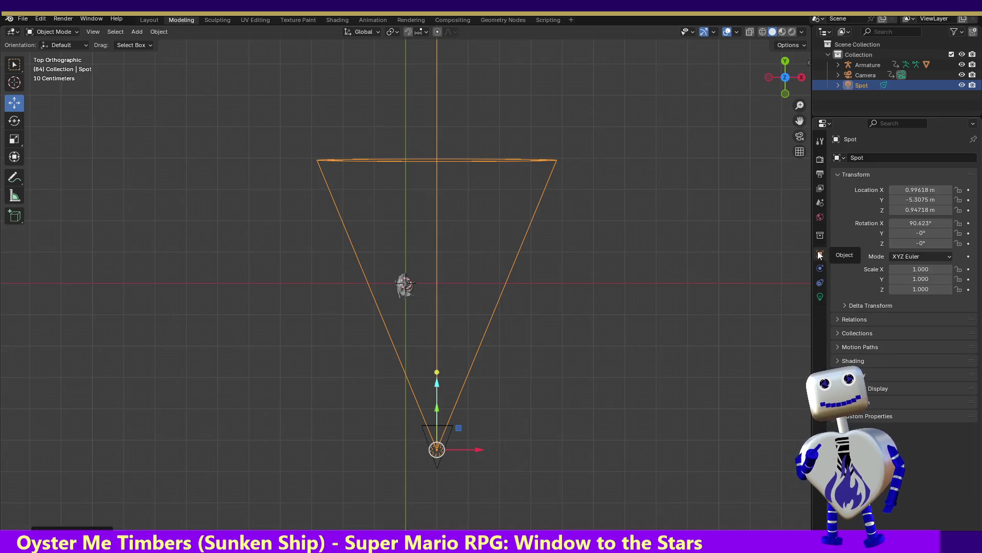
{"action": "left_click", "coordinate": [820, 175]}
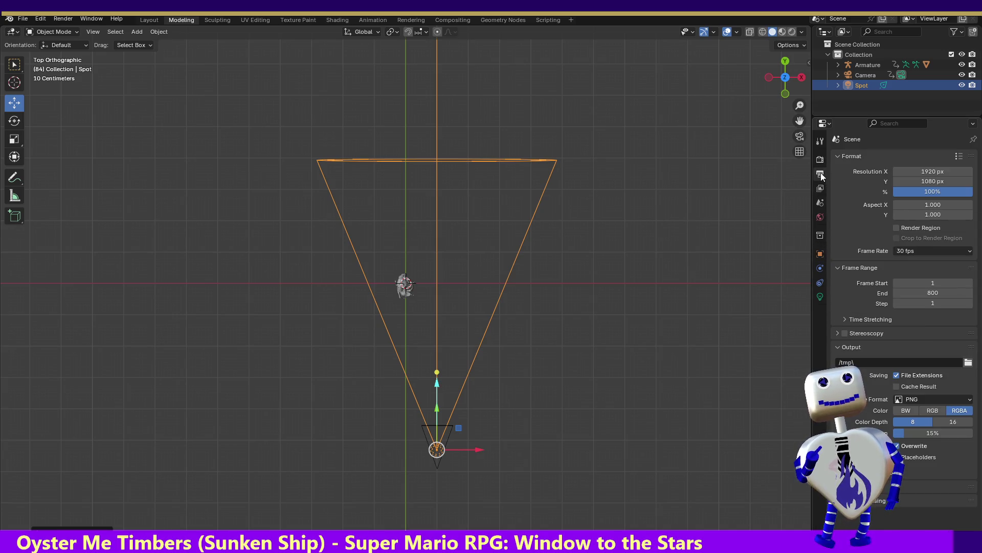
{"action": "left_click", "coordinate": [929, 173]}
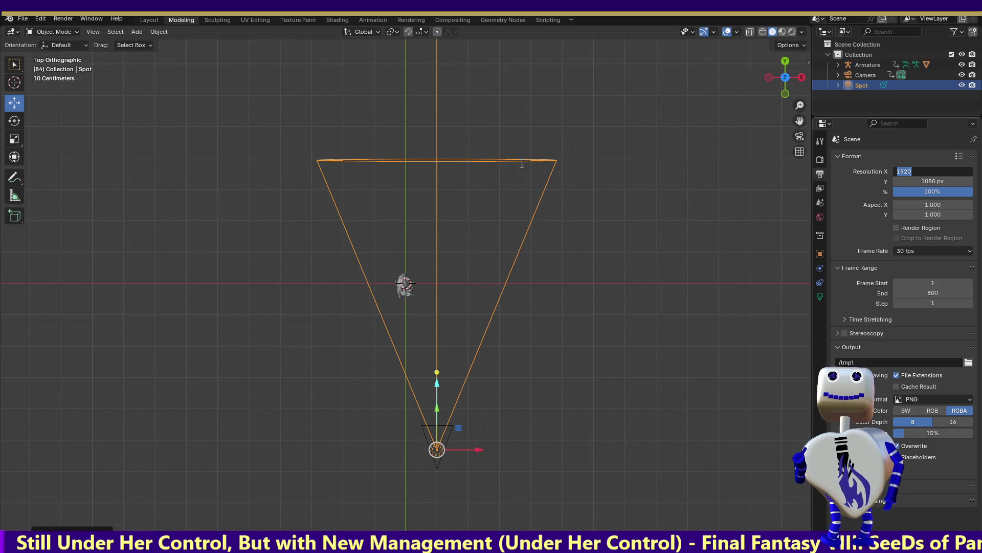
{"action": "key", "text": "Return"}
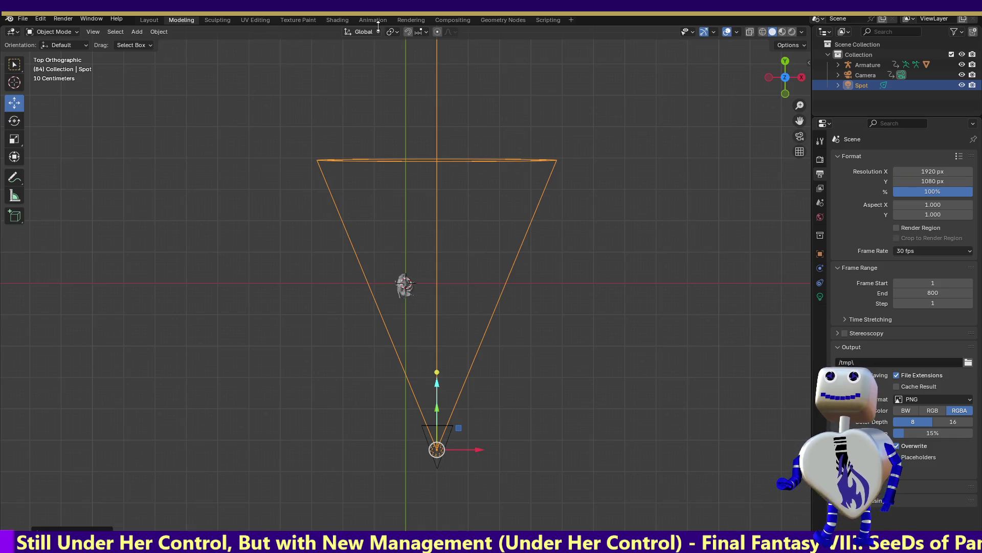
Step: In the Animation workspace, select the armature, move the playhead to frame 708 and make it the end frame
{"action": "left_click", "coordinate": [373, 19]}
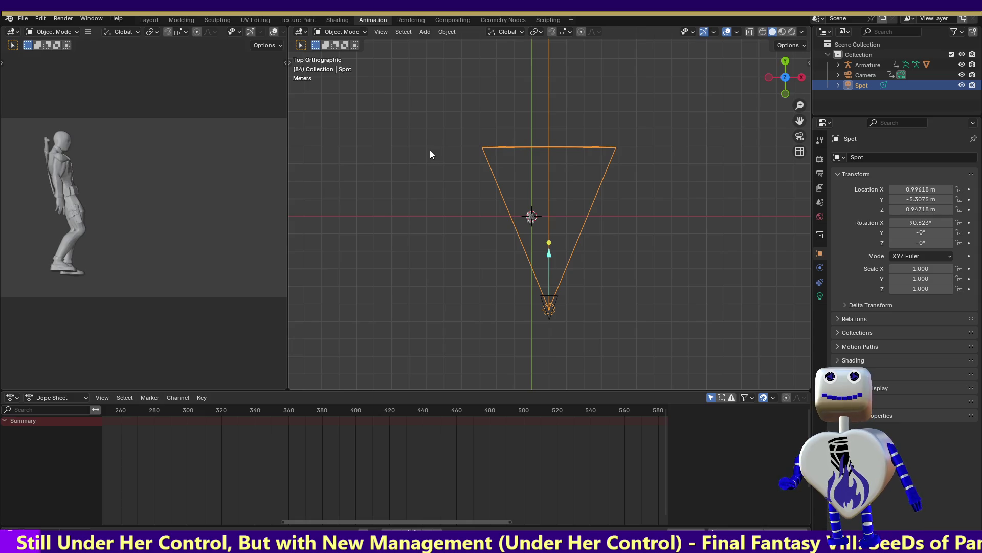
{"action": "left_click_drag", "start_coordinate": [420, 157], "coordinate": [588, 229]}
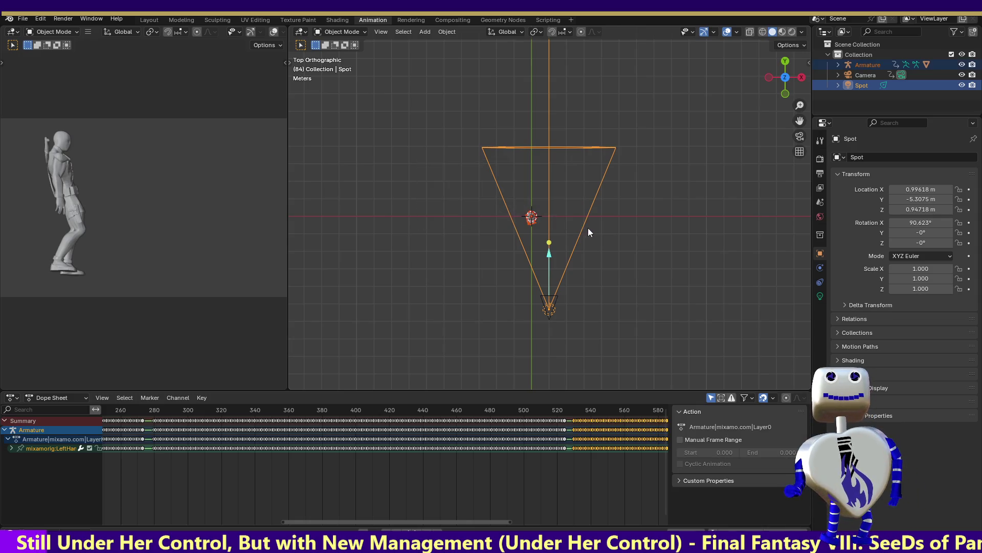
{"action": "left_click_drag", "start_coordinate": [439, 523], "coordinate": [693, 522]}
{"action": "scroll", "coordinate": [476, 456], "scroll_direction": "left", "scroll_amount": 5, "text": "ctrl"}
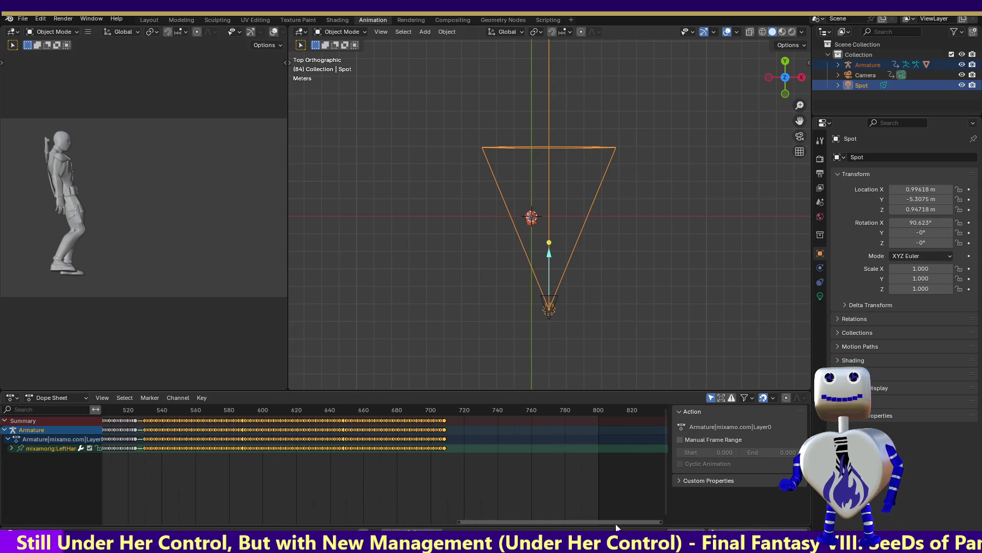
{"action": "left_click_drag", "start_coordinate": [458, 411], "coordinate": [456, 410]}
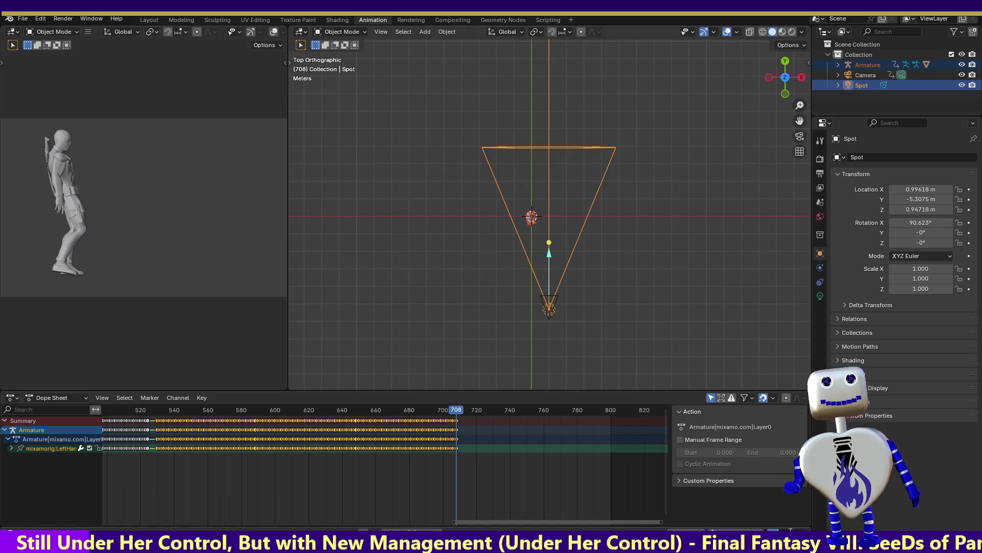
{"action": "key", "text": "Return"}
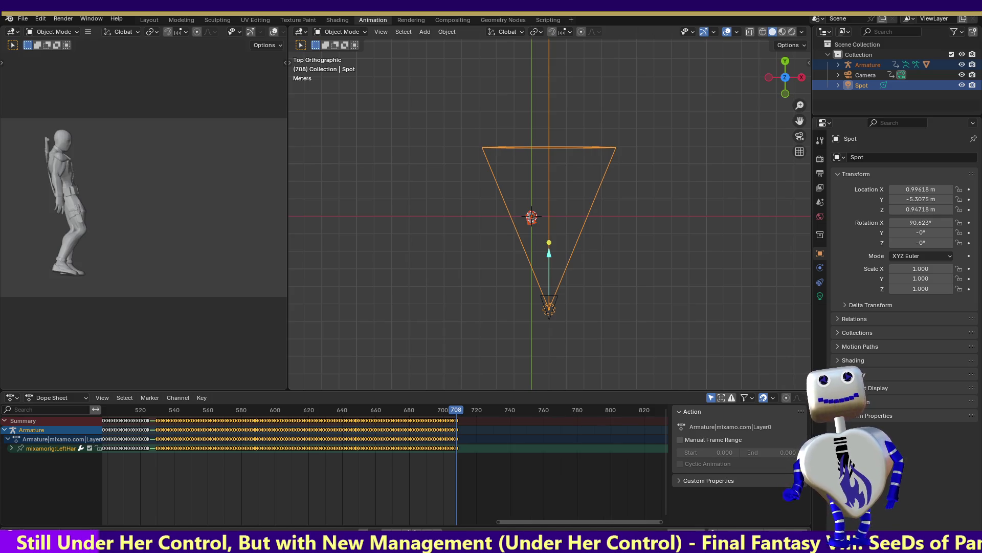
{"action": "left_click_drag", "start_coordinate": [554, 520], "coordinate": [183, 520]}
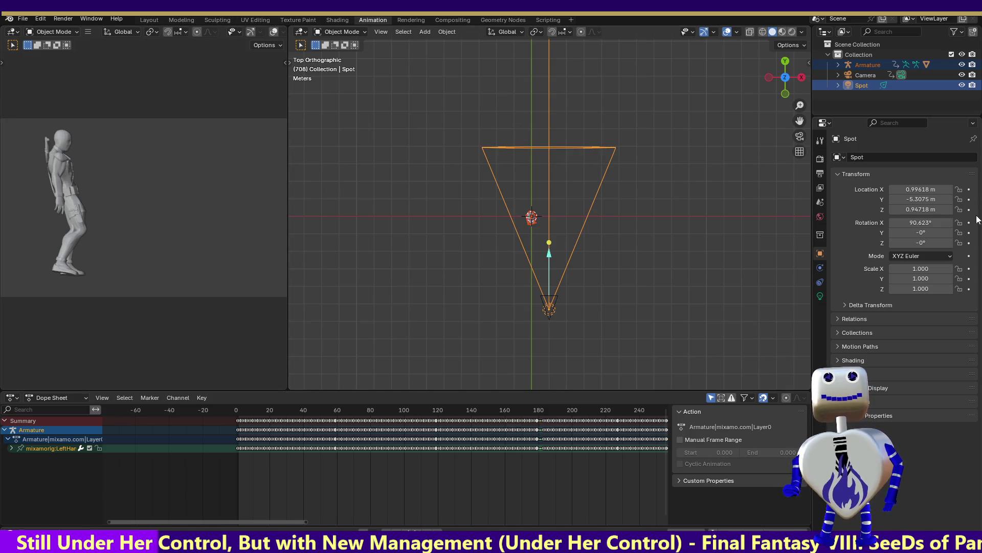
Step: Browse the Light, World and Scene property tabs, expanding the scene's custom properties and unit settings
{"action": "left_click", "coordinate": [821, 268]}
{"action": "left_click", "coordinate": [821, 281]}
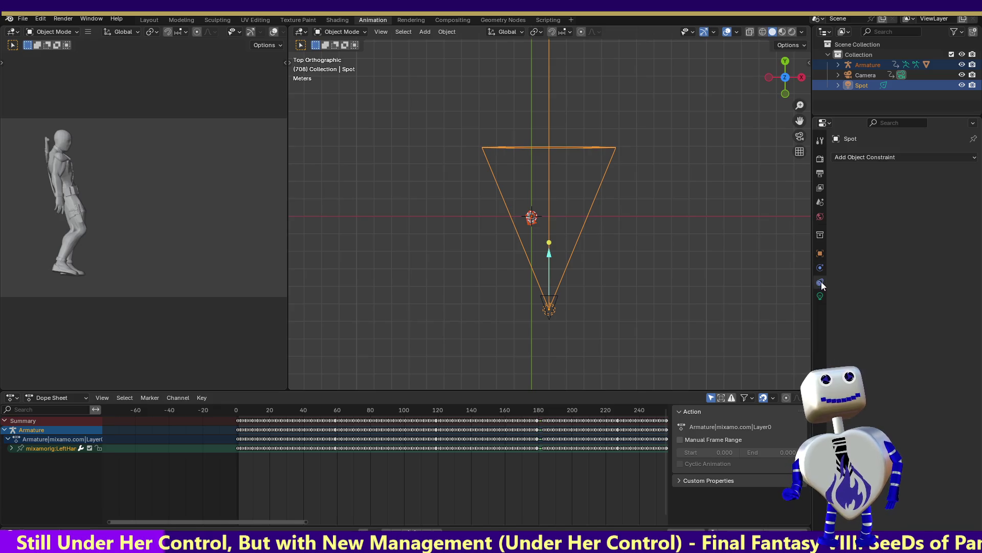
{"action": "left_click", "coordinate": [822, 295]}
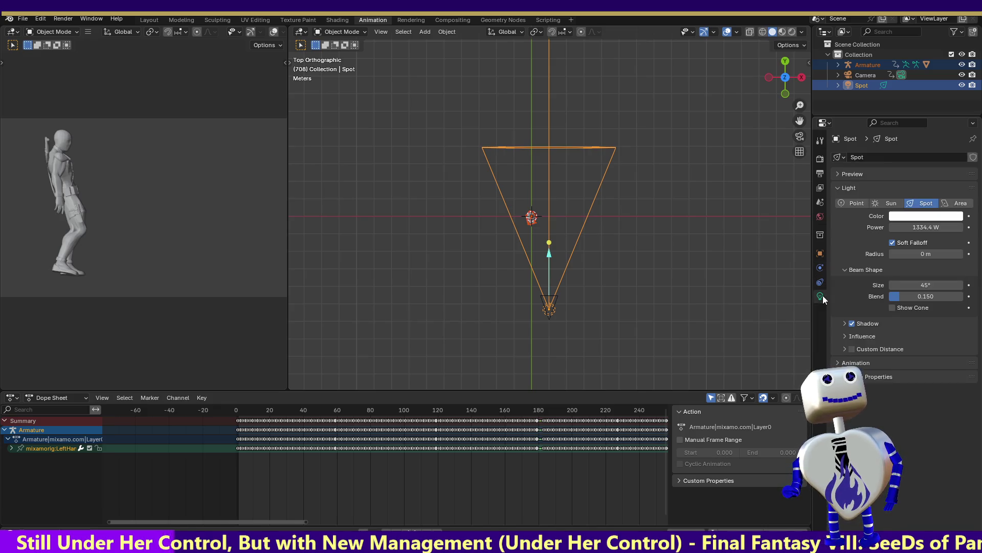
{"action": "left_click", "coordinate": [819, 217]}
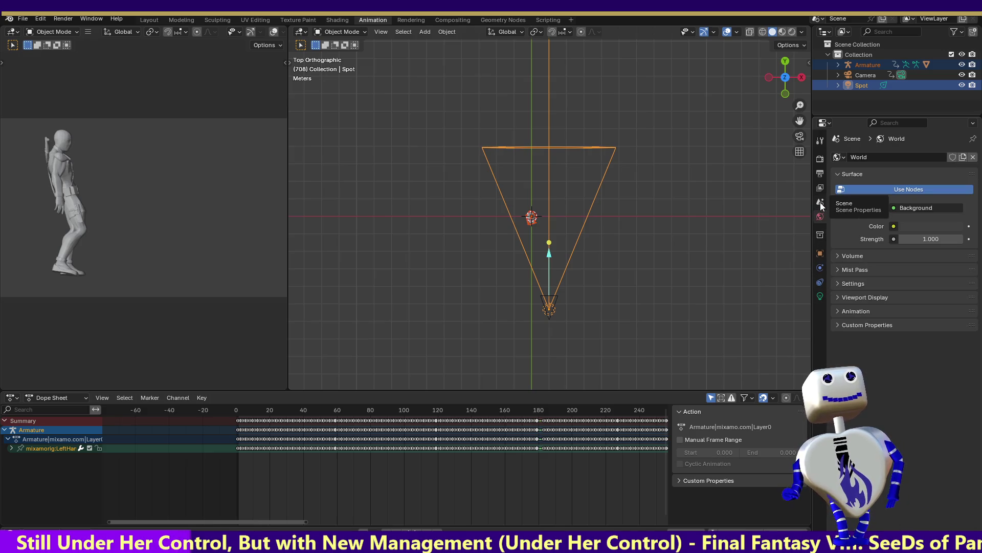
{"action": "left_click", "coordinate": [821, 203]}
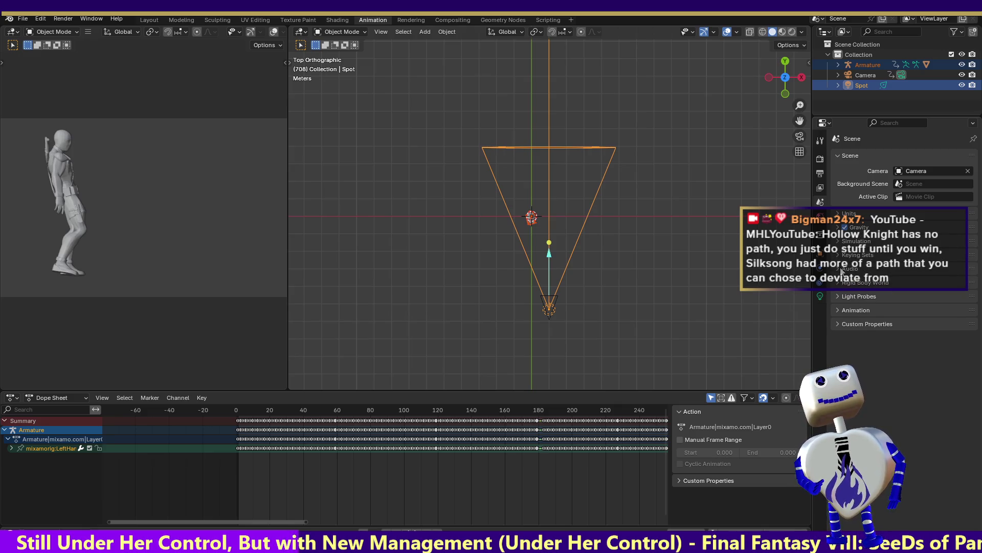
{"action": "left_click", "coordinate": [842, 311]}
{"action": "left_click", "coordinate": [838, 307]}
{"action": "left_click", "coordinate": [836, 321]}
{"action": "left_click", "coordinate": [836, 321]}
{"action": "left_click", "coordinate": [847, 214]}
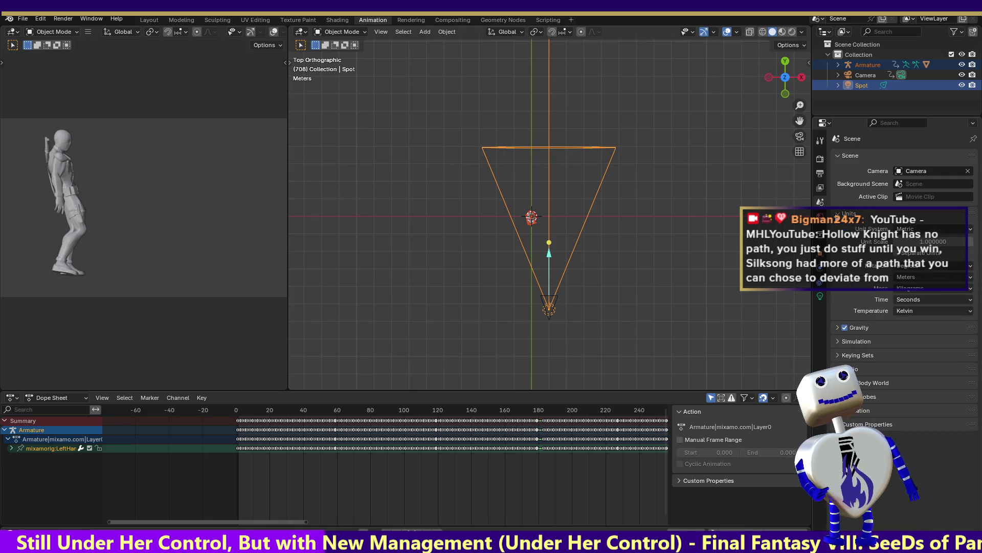
{"action": "left_click", "coordinate": [835, 213]}
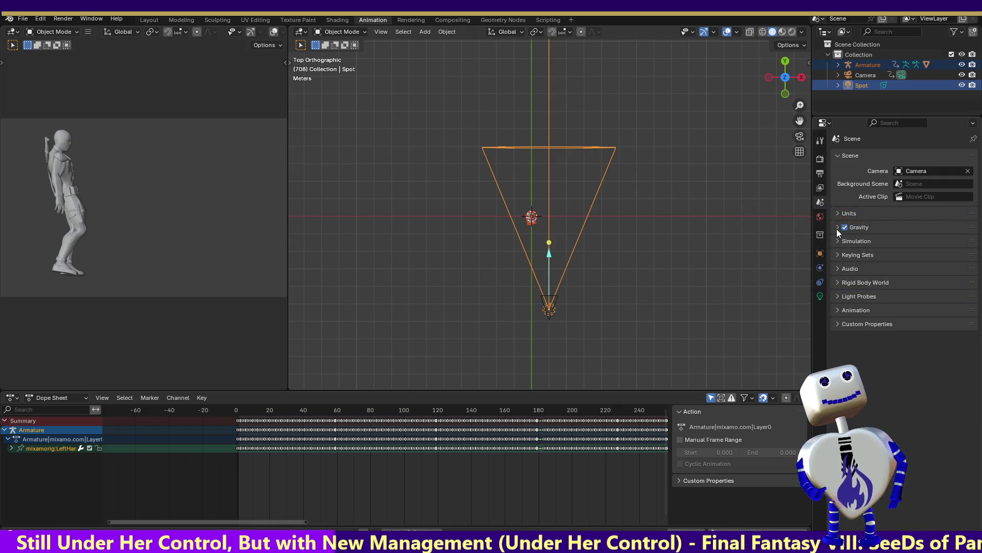
Step: Step through the Collection, Object and Physics tabs to the View Layer render passes
{"action": "left_click", "coordinate": [820, 235]}
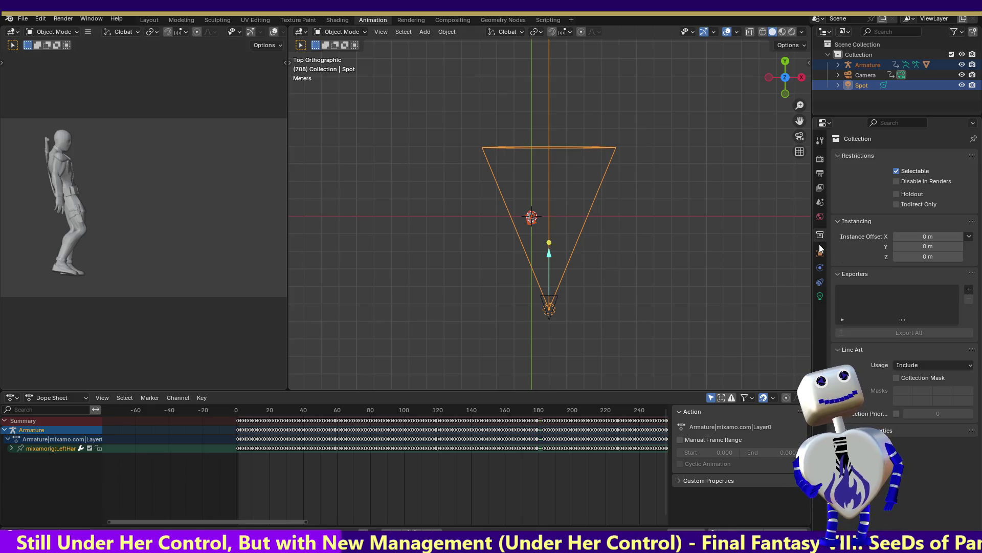
{"action": "left_click", "coordinate": [821, 252]}
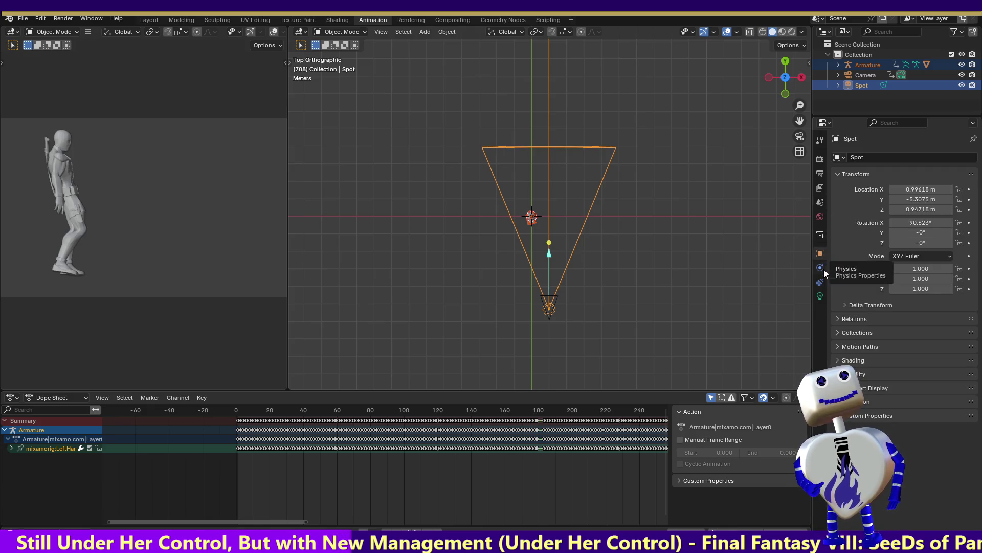
{"action": "left_click", "coordinate": [824, 269]}
{"action": "left_click", "coordinate": [824, 186]}
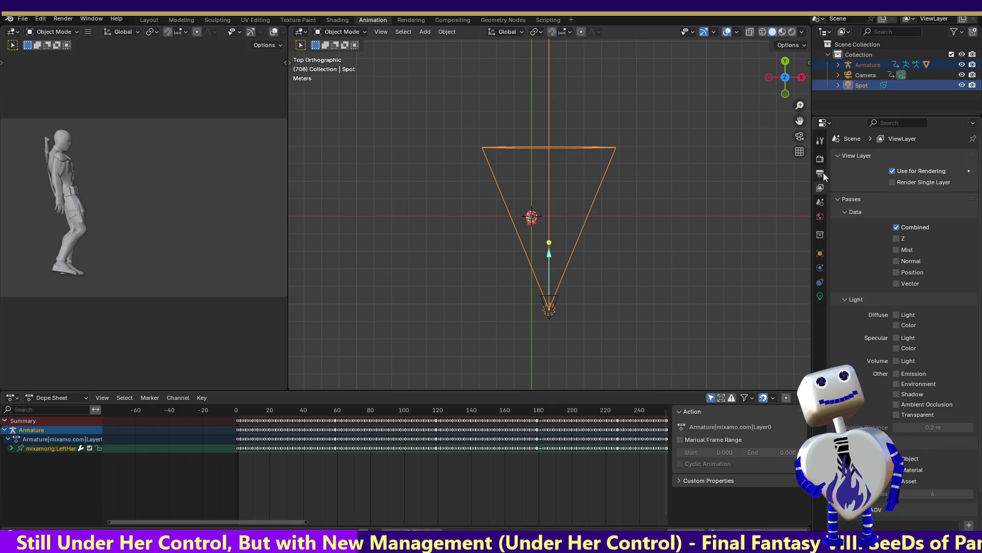
Step: Show the Output properties and start editing the /tmp output path
{"action": "left_click", "coordinate": [822, 174]}
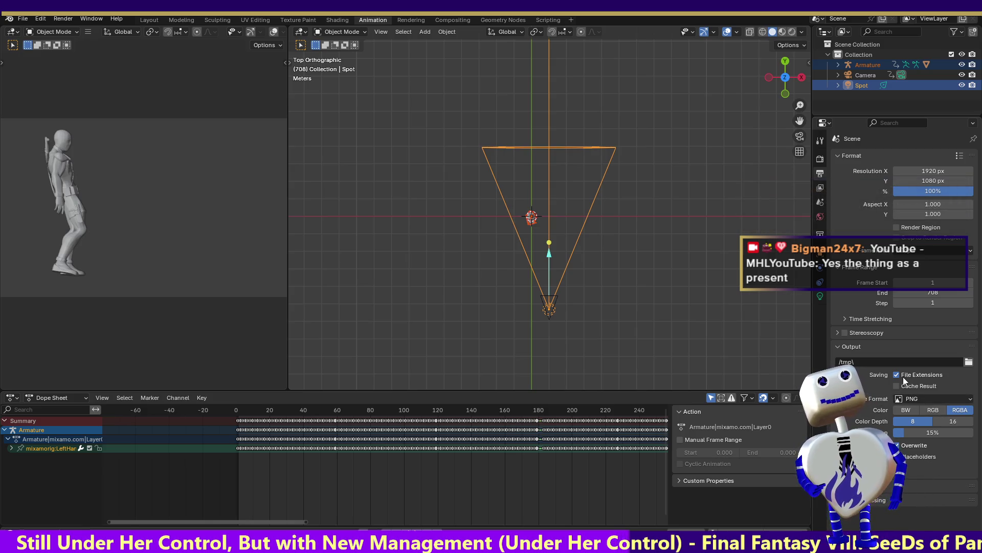
{"action": "left_click", "coordinate": [876, 362]}
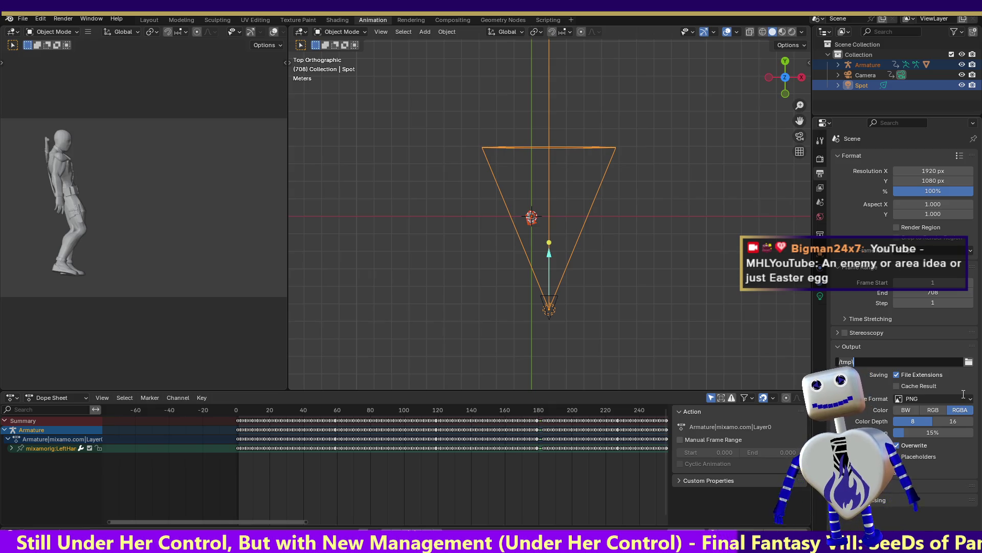
Step: Paste the Deadpool folder path from Downloads into the render Output path field
{"action": "type", "text": "C:\\Users\\Stream\\Downloads\\Deadpool"}
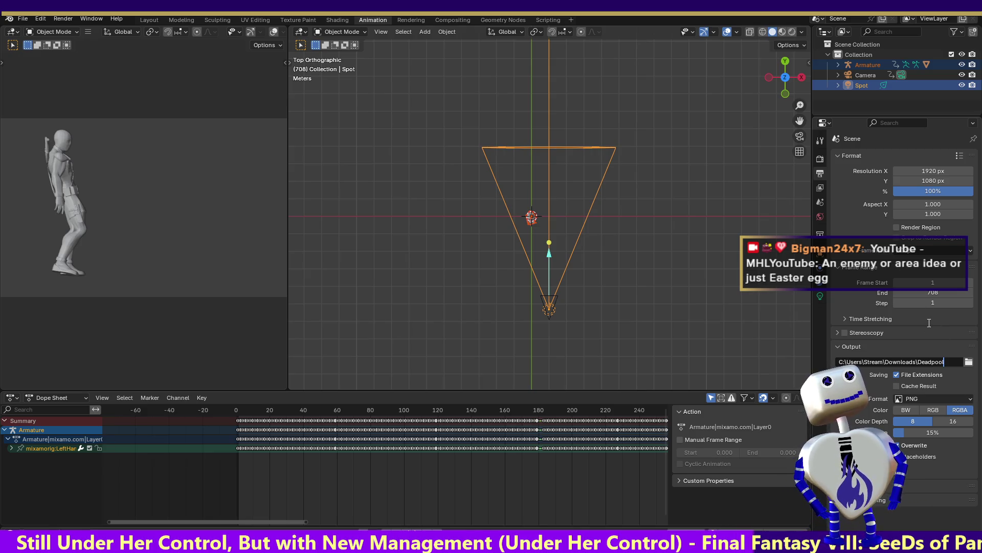
{"action": "left_click", "coordinate": [935, 173]}
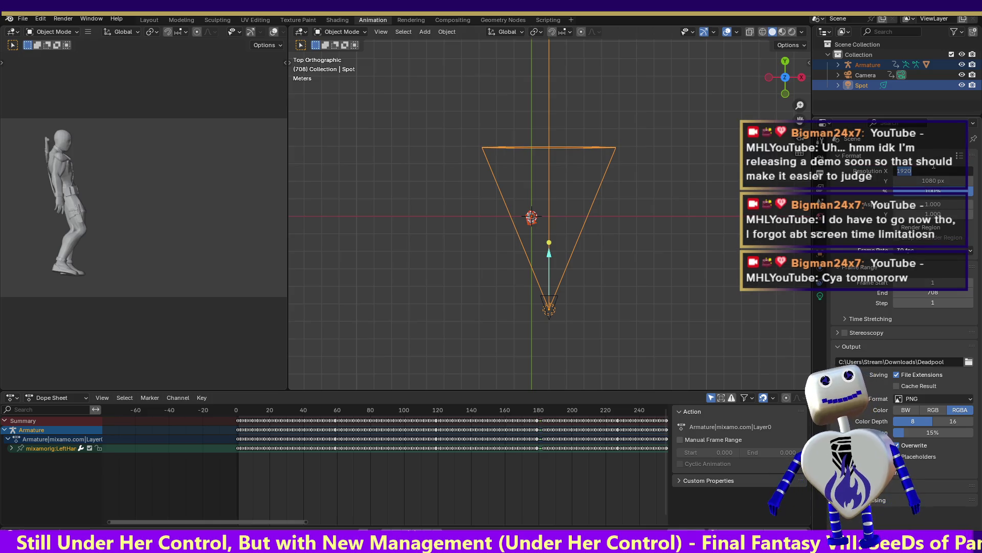
Step: Set the output resolution to 960 × 540 and render the whole animation
{"action": "type", "text": "960"}
{"action": "key", "text": "Return"}
{"action": "left_click", "coordinate": [935, 178]}
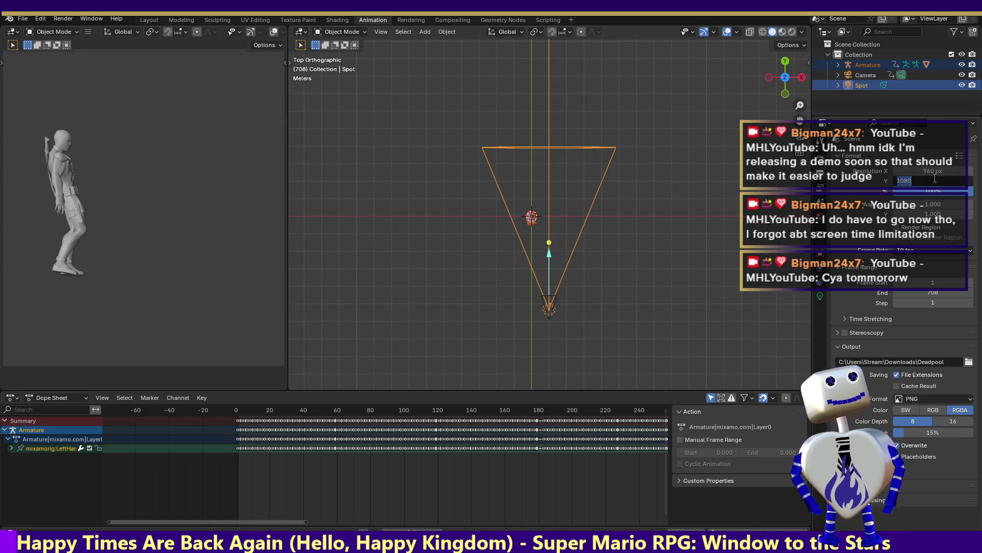
{"action": "type", "text": "540"}
{"action": "key", "text": "Return"}
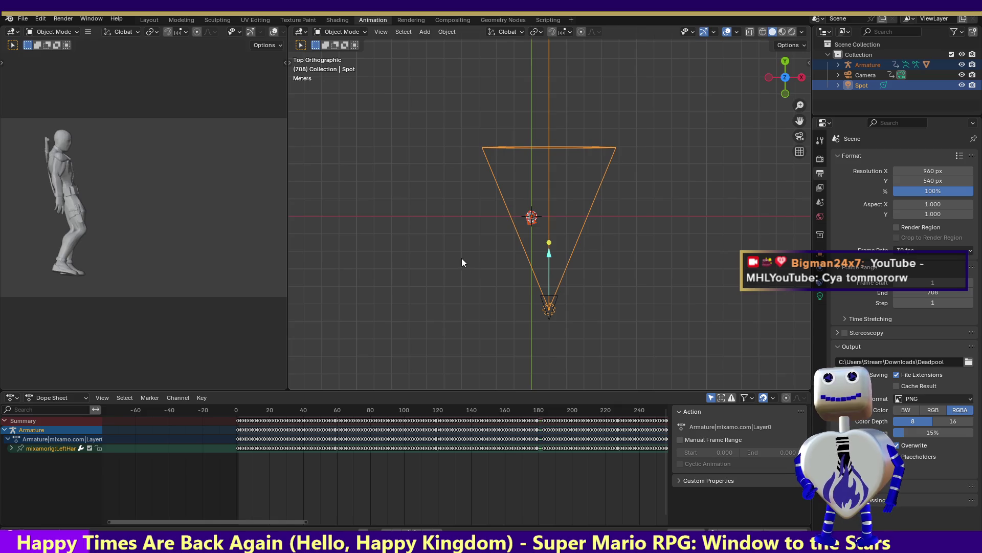
{"action": "left_click", "coordinate": [58, 21]}
{"action": "left_click", "coordinate": [68, 39]}
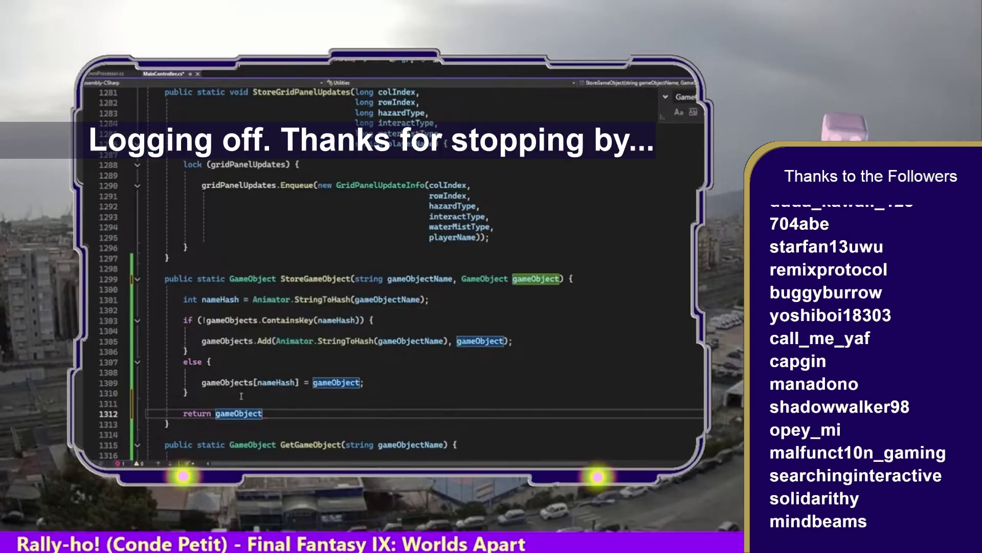
Step: End the line with a semicolon, select the StoreGameObject method, then show the root Assets folders
{"action": "type", "text": ";"}
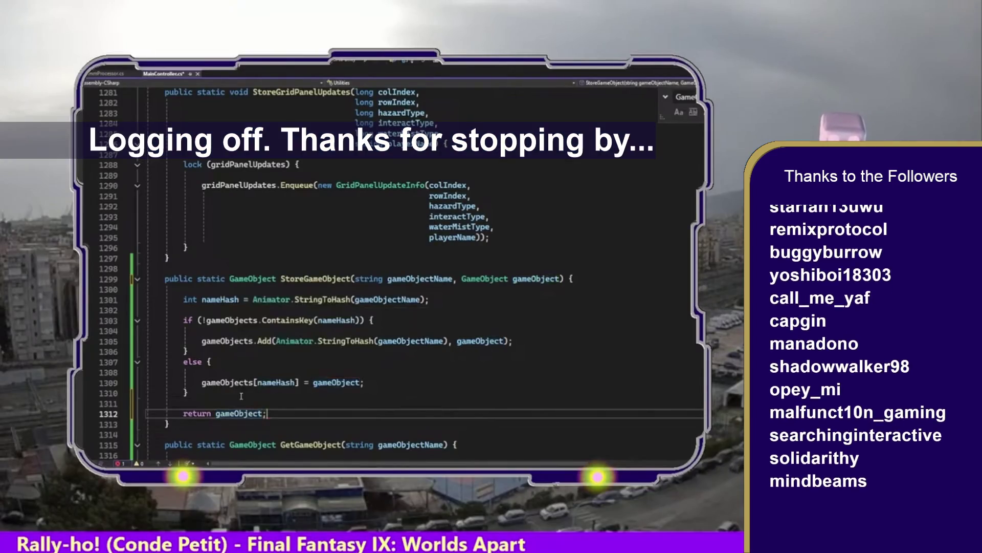
{"action": "left_click_drag", "start_coordinate": [170, 424], "coordinate": [115, 277]}
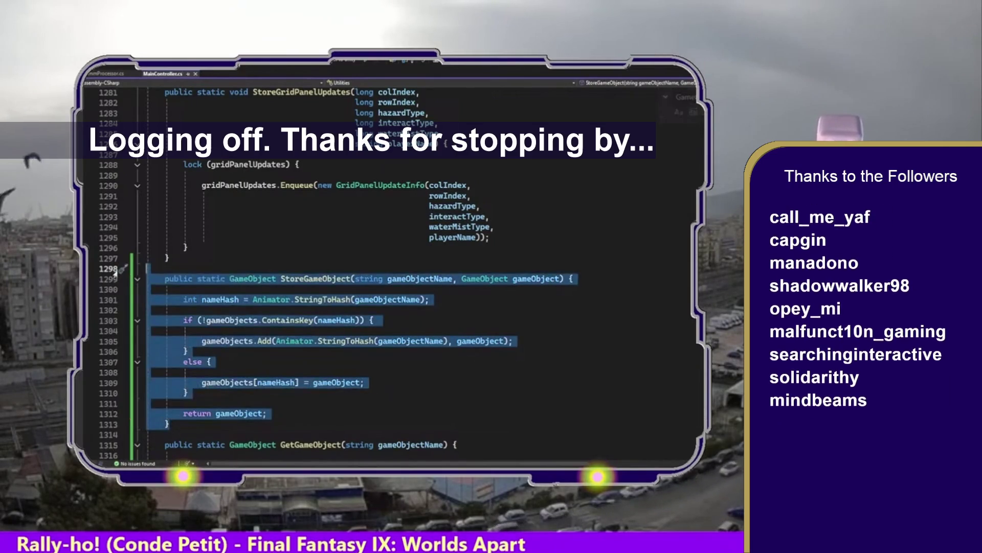
{"action": "key", "text": "alt+Tab"}
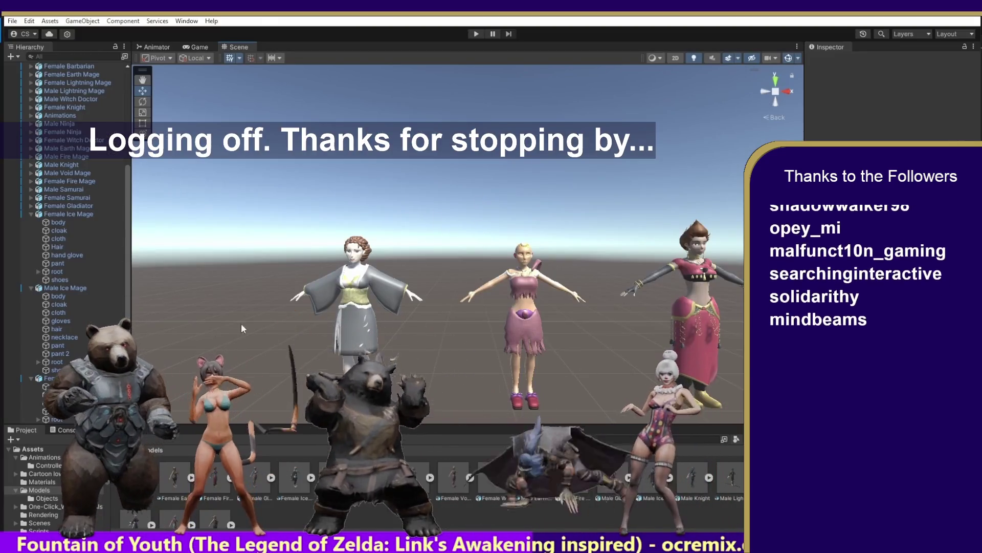
{"action": "left_click", "coordinate": [483, 478]}
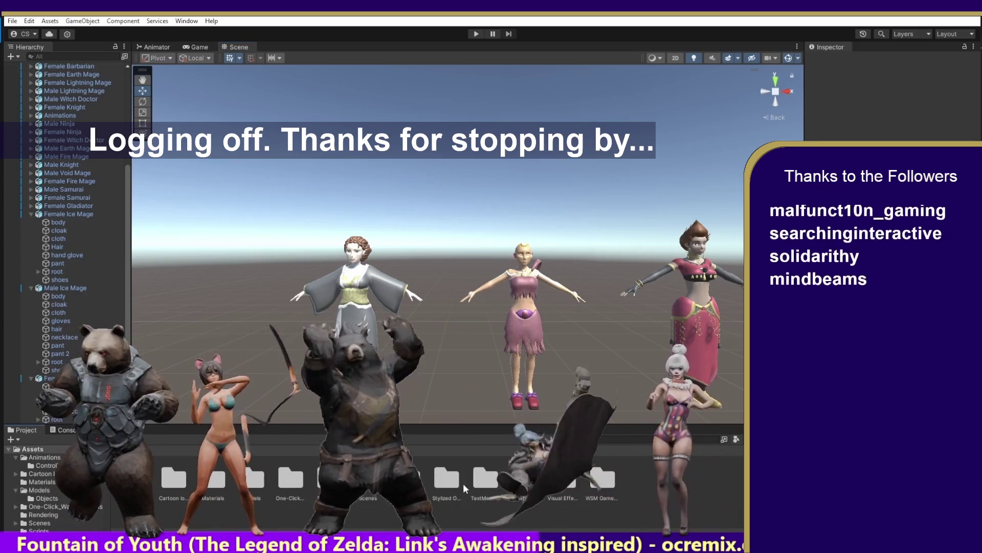